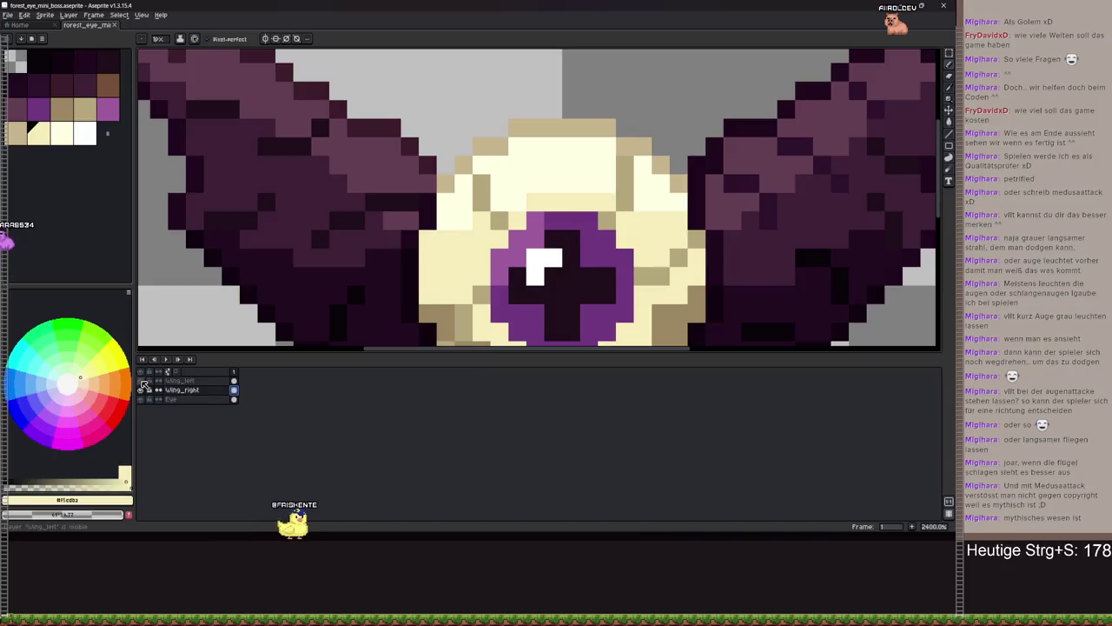
Select the Wing_left layer and pick the tan colour from the sprite
click(178, 380)
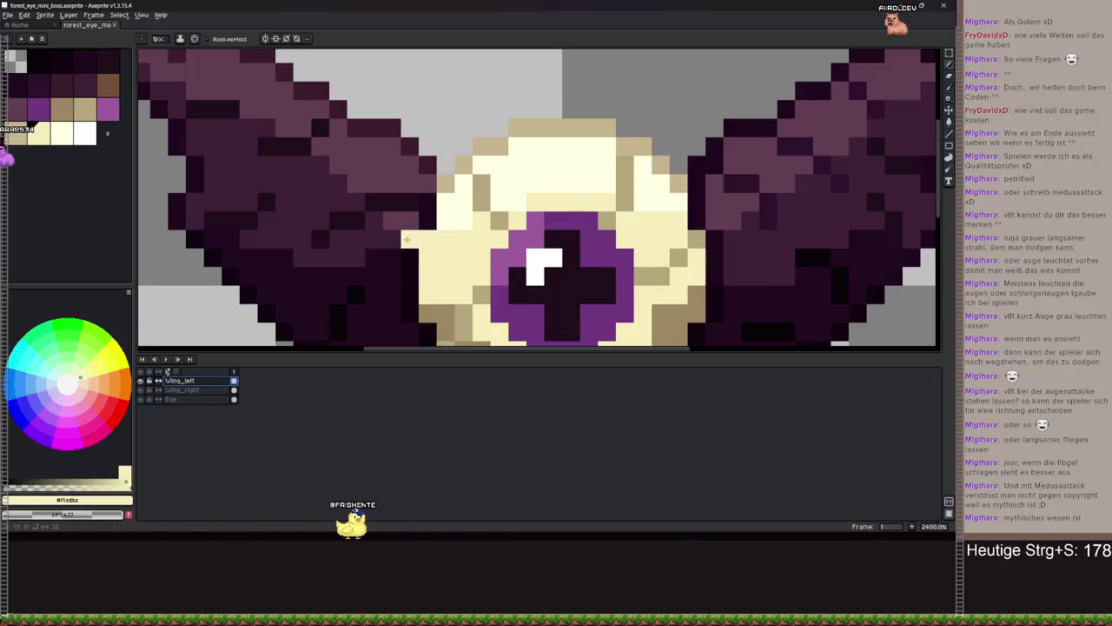
alt+click(447, 187)
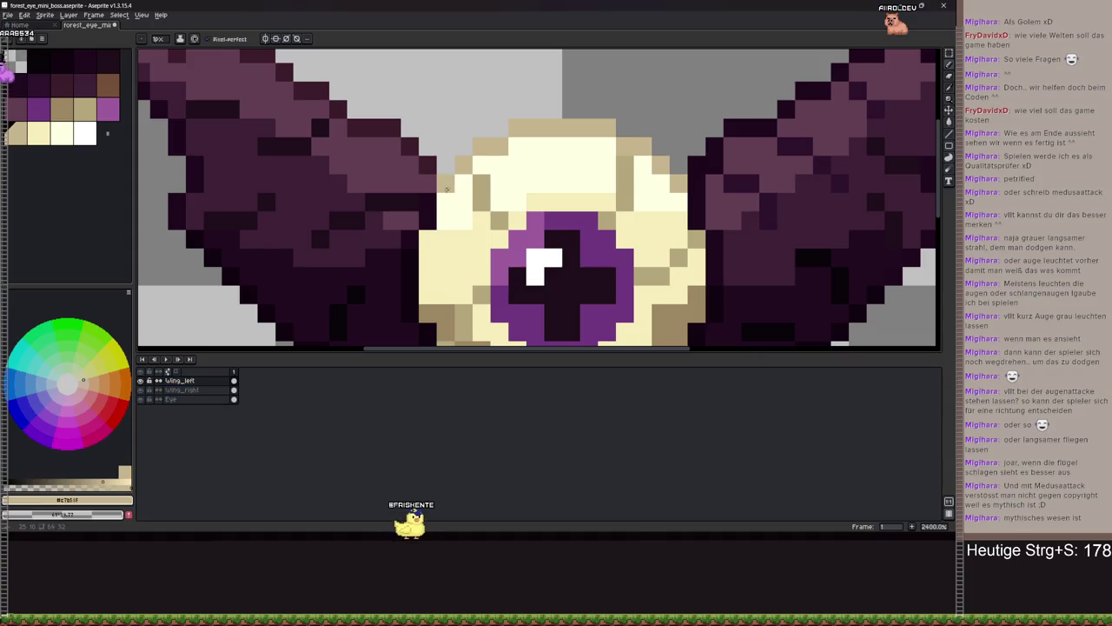
right_click(447, 240)
Select the Eye layer, save the sprite, and switch to the Godot editor
click(206, 401)
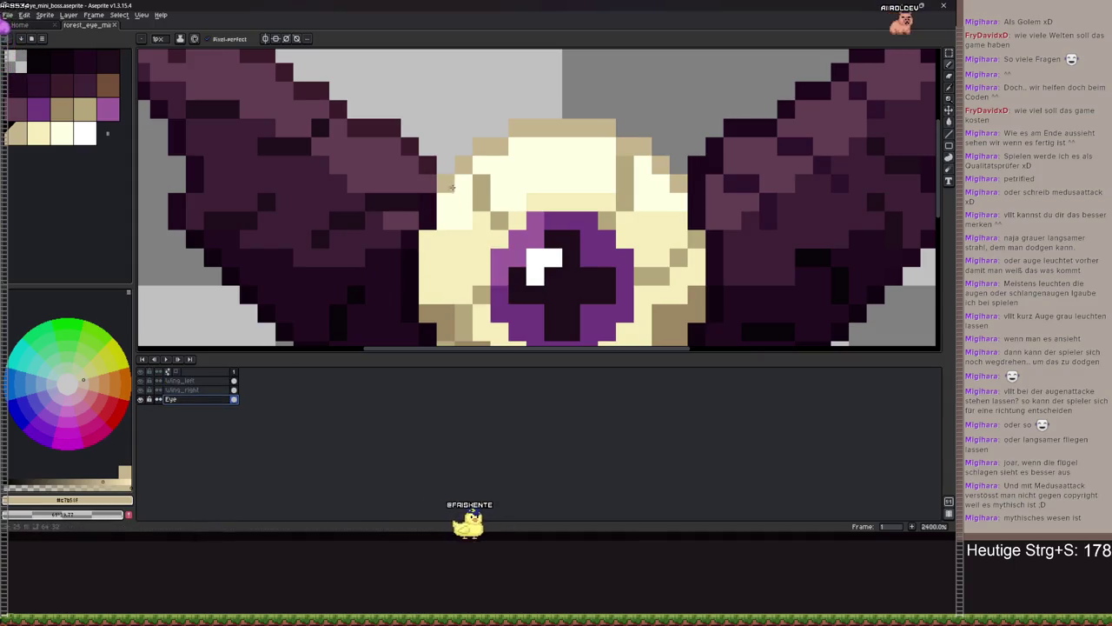
scroll(451, 181, down, 5)
key(ctrl+s)
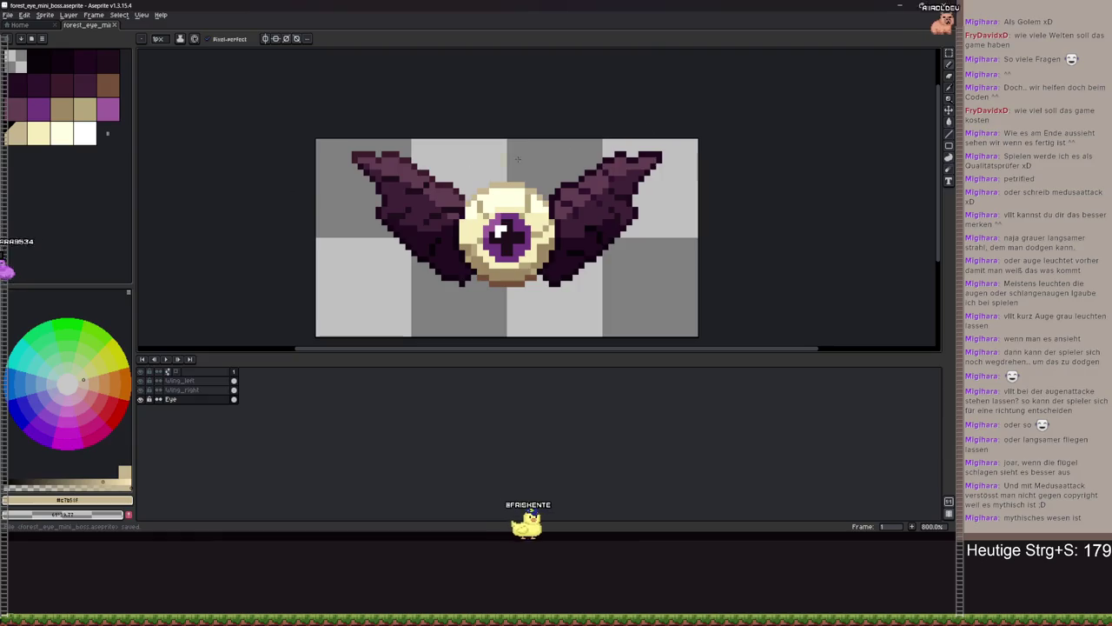
key(alt+Tab)
key(ctrl+s)
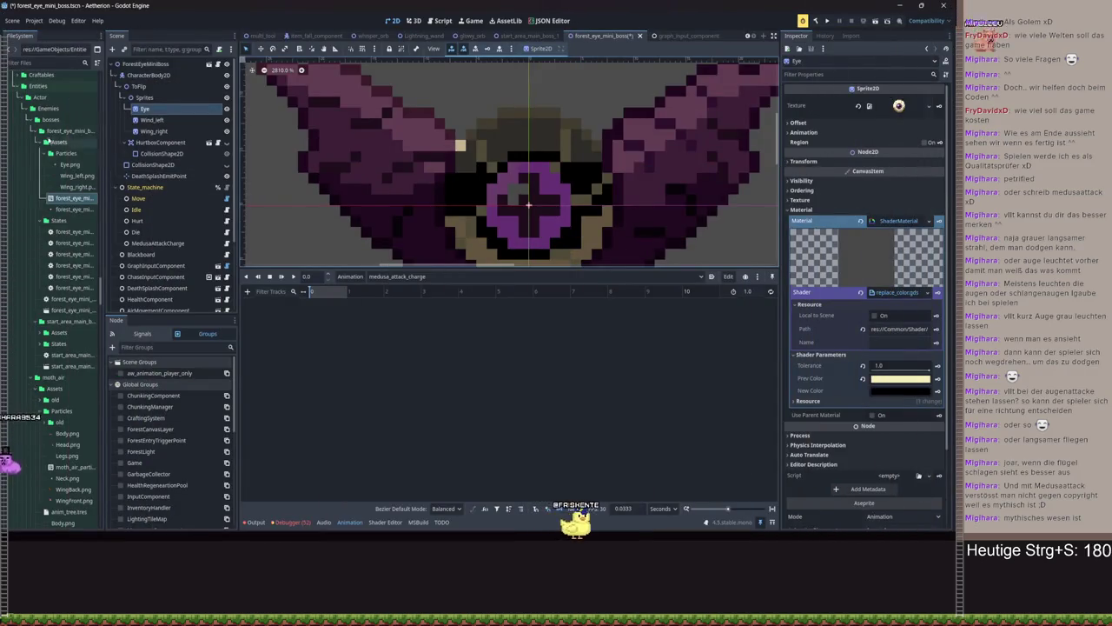
Bring up the Aseprite Wizard's Spritesheet Wizard Dock with its import settings
click(34, 20)
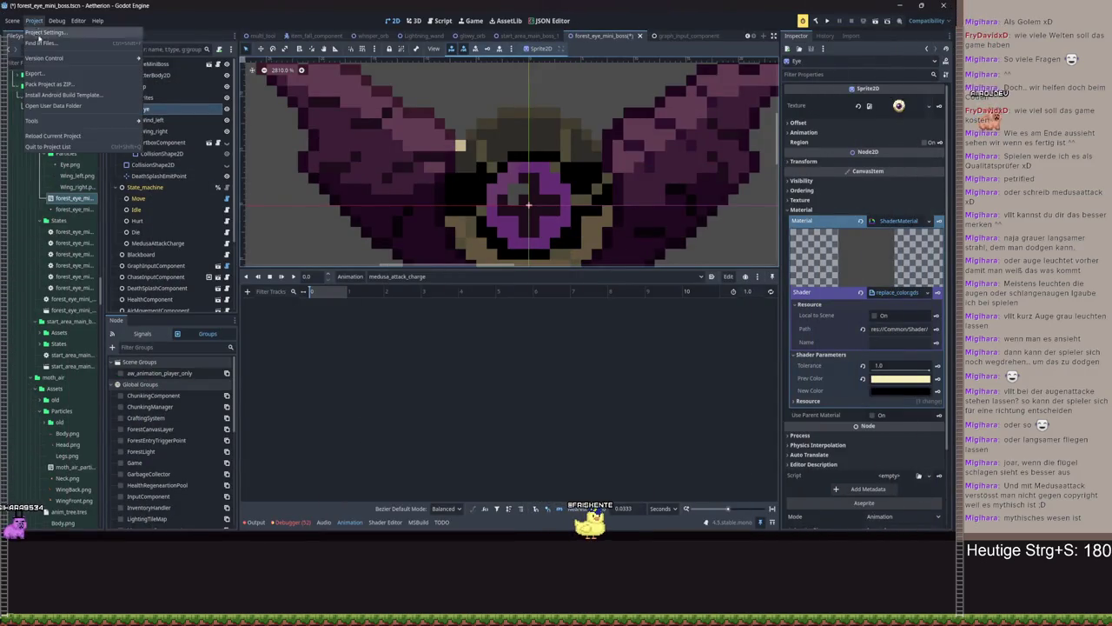
mouse_move(52, 121)
mouse_move(211, 165)
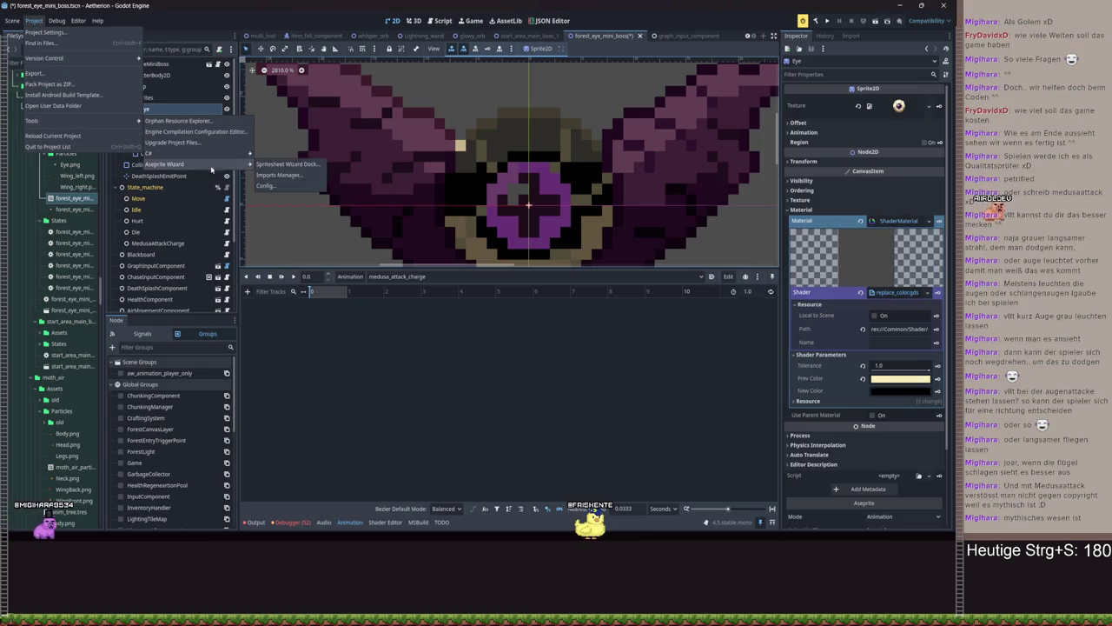
click(286, 163)
click(456, 521)
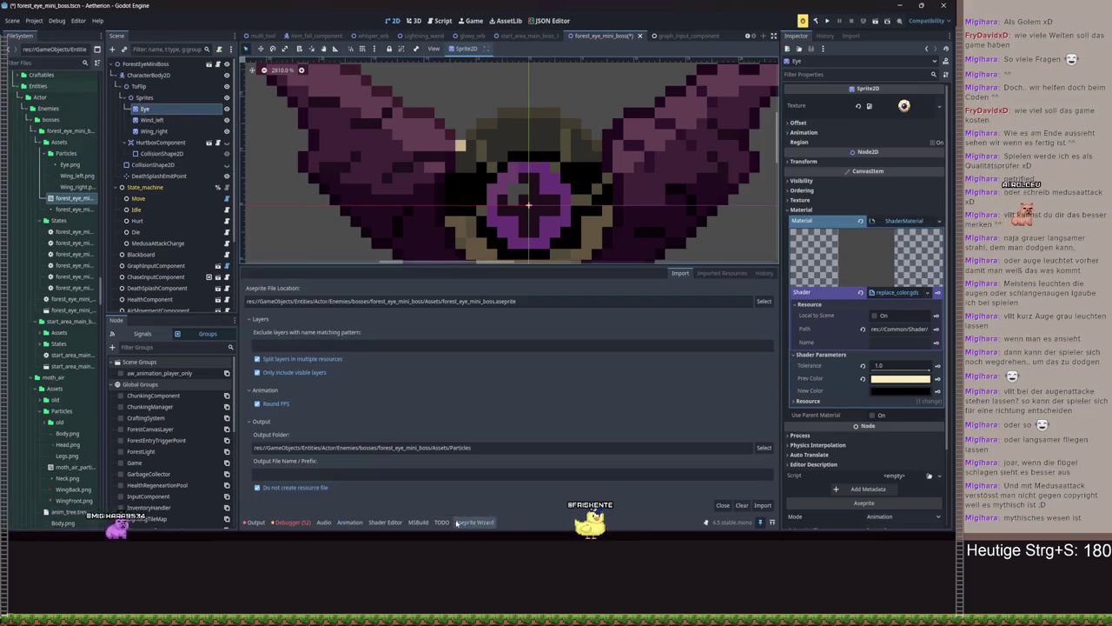
Import forest_eye_mini_boss.aseprite and check the Output log for errors
click(763, 505)
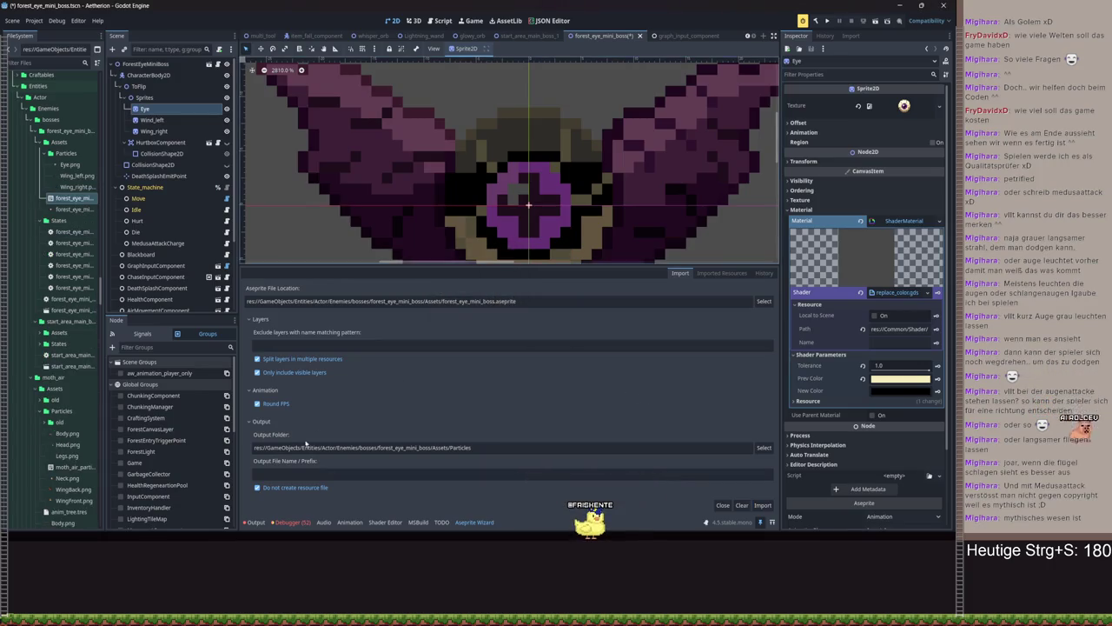
click(257, 522)
click(257, 522)
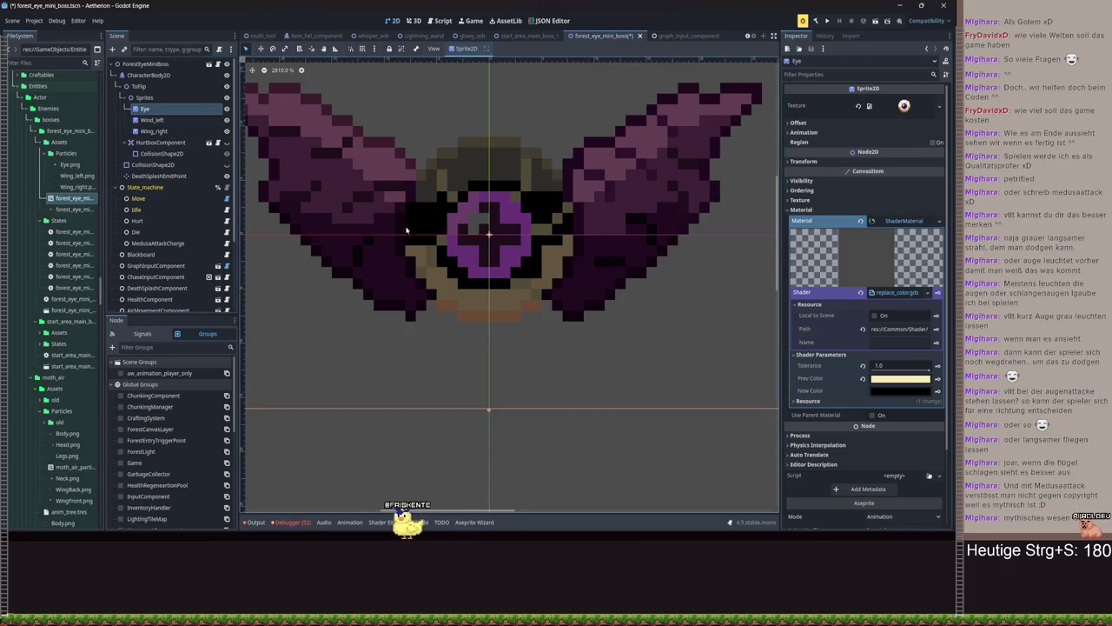
Brighten the replace_colors shader's New Color, then revert that change
scroll(704, 314, down, 5)
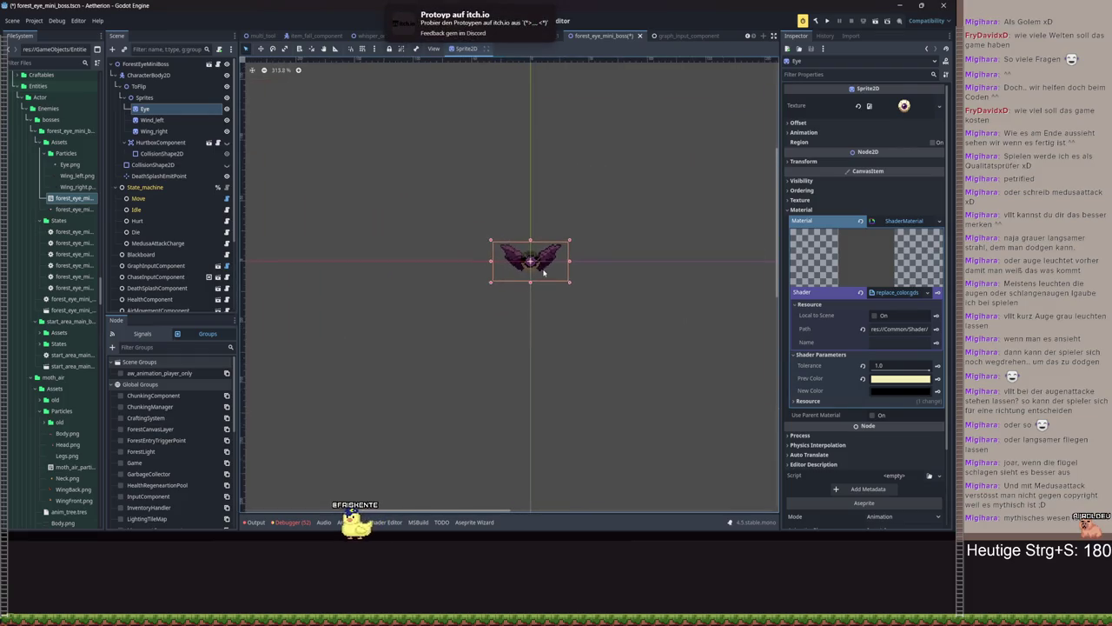
scroll(547, 280, up, 2)
click(890, 393)
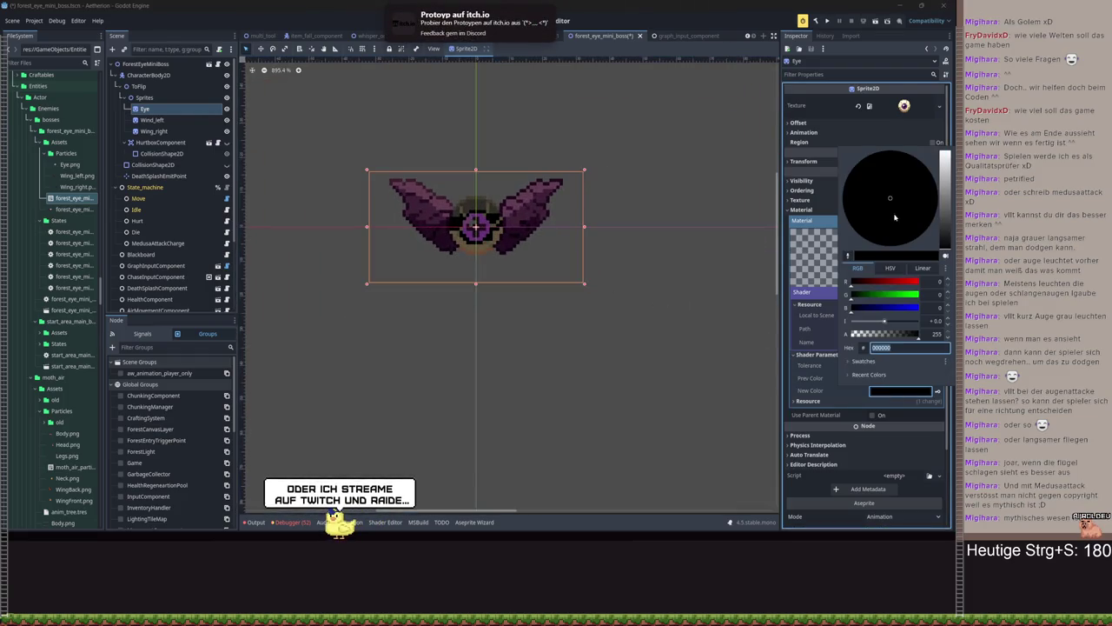
mouse_move(943, 218)
mouse_down()
mouse_move(948, 235)
mouse_move(939, 137)
mouse_up()
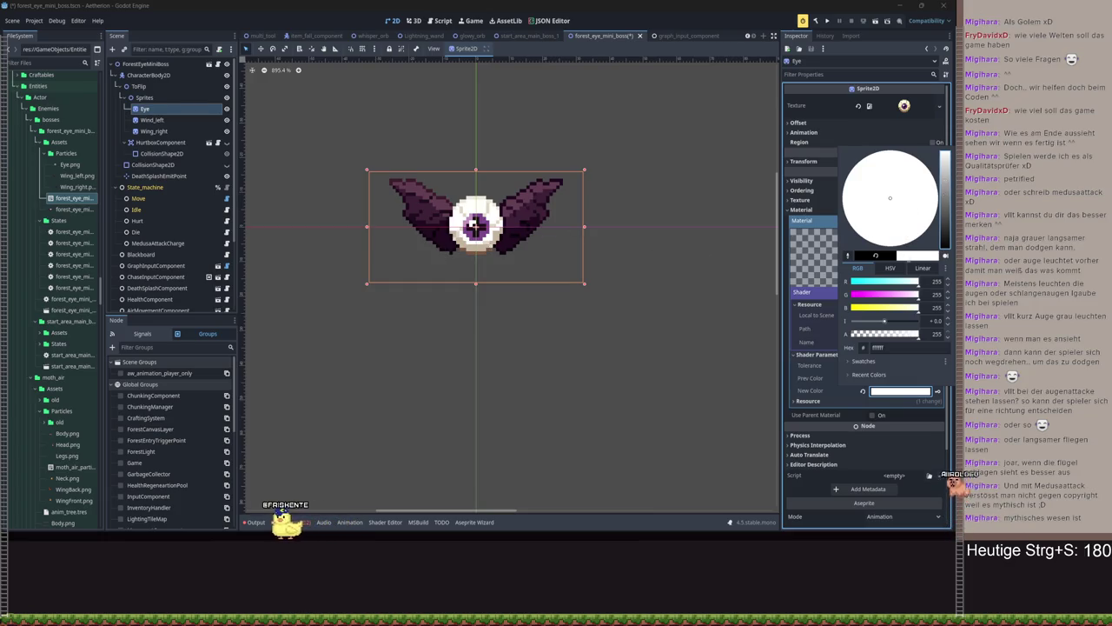
click(864, 393)
click(863, 391)
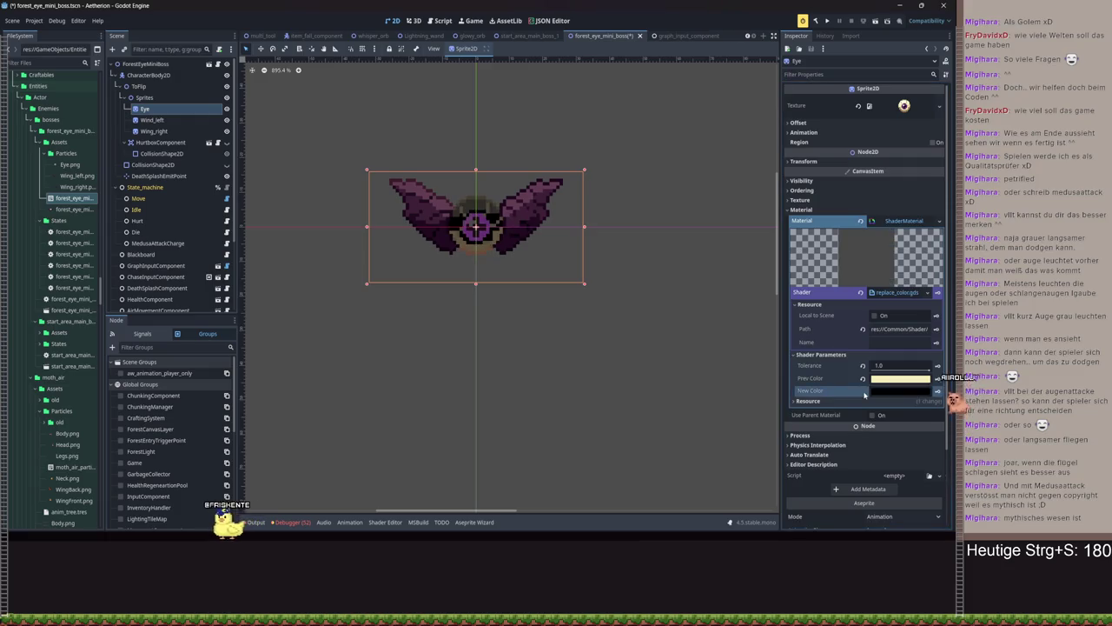
Try a shader Tolerance of 0.0, then reset Tolerance and Prev Color to defaults
scroll(519, 272, up, 2)
drag(520, 272, 613, 303)
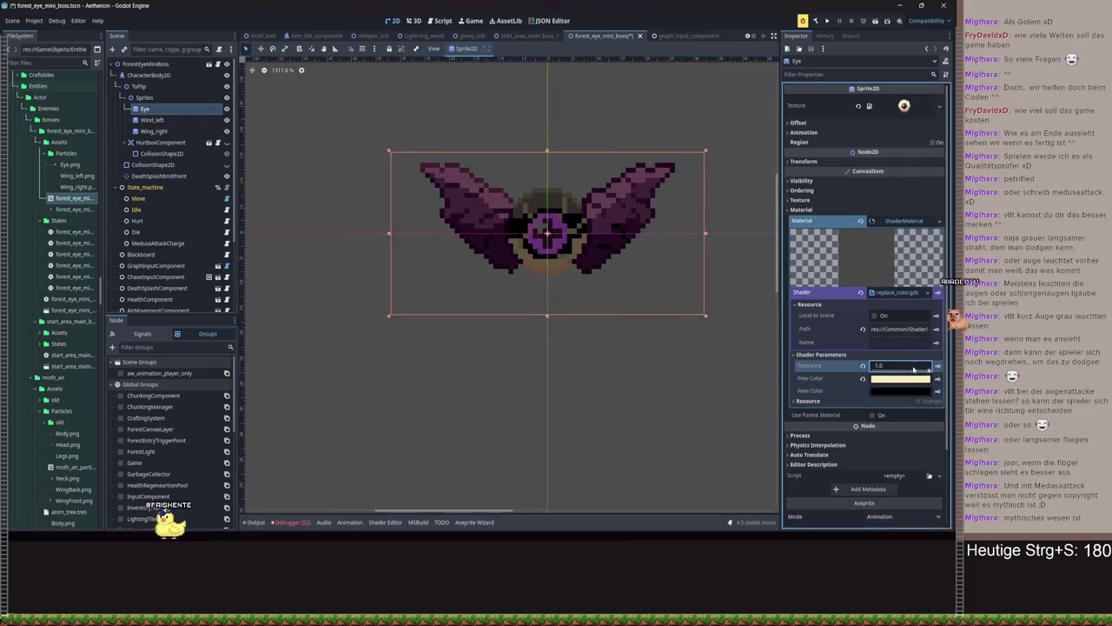
drag(904, 365, 869, 365)
key(ctrl+z)
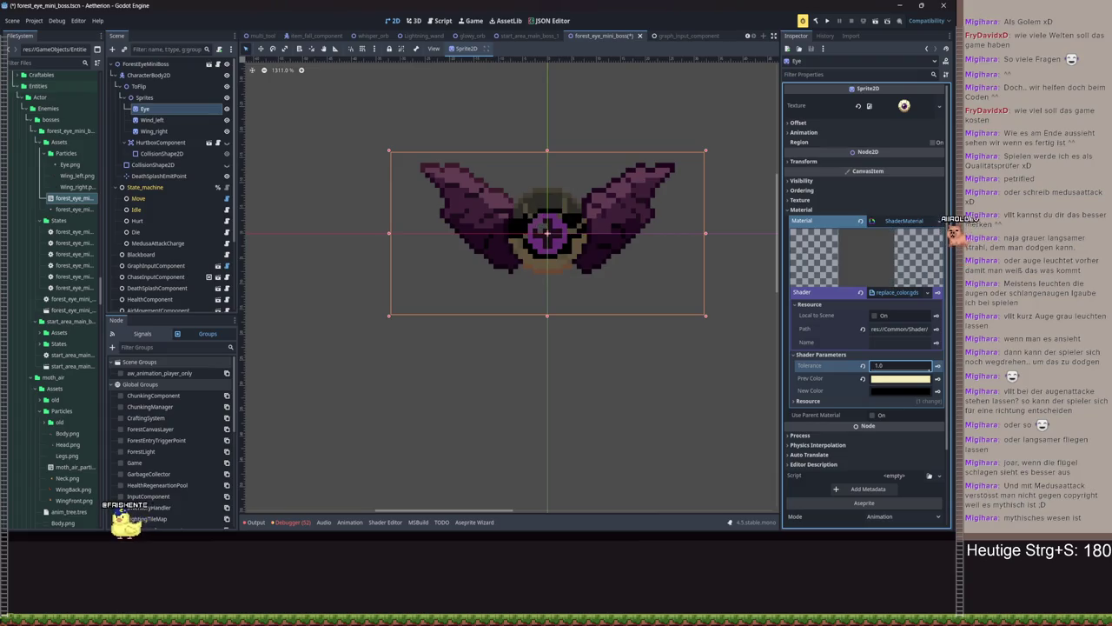
key(ctrl+shift+z)
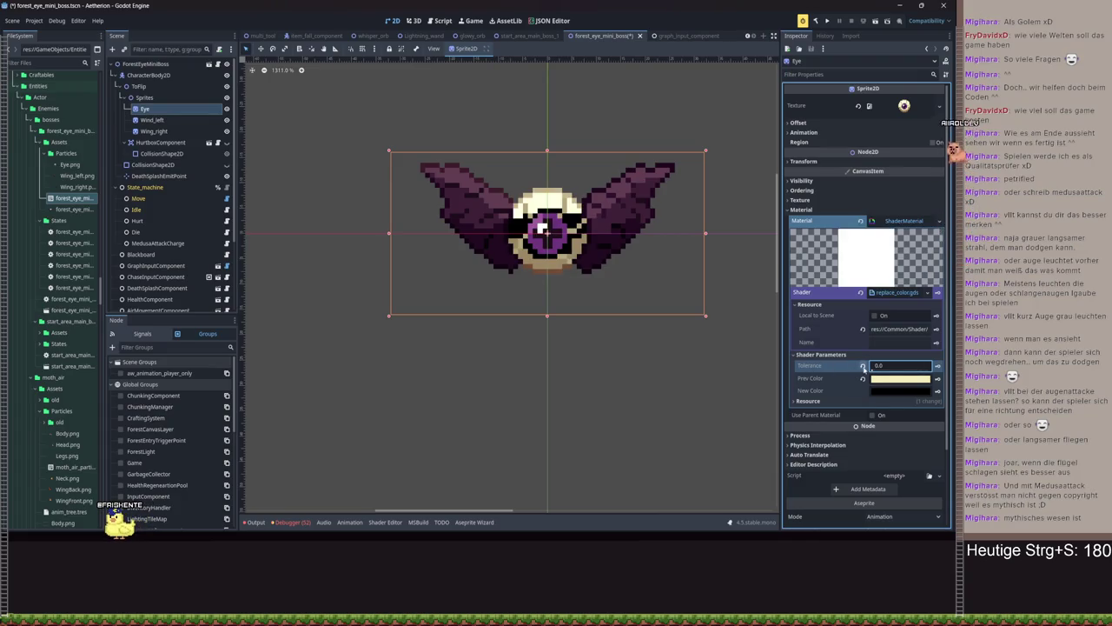
click(863, 366)
click(864, 379)
scroll(579, 300, up, 3)
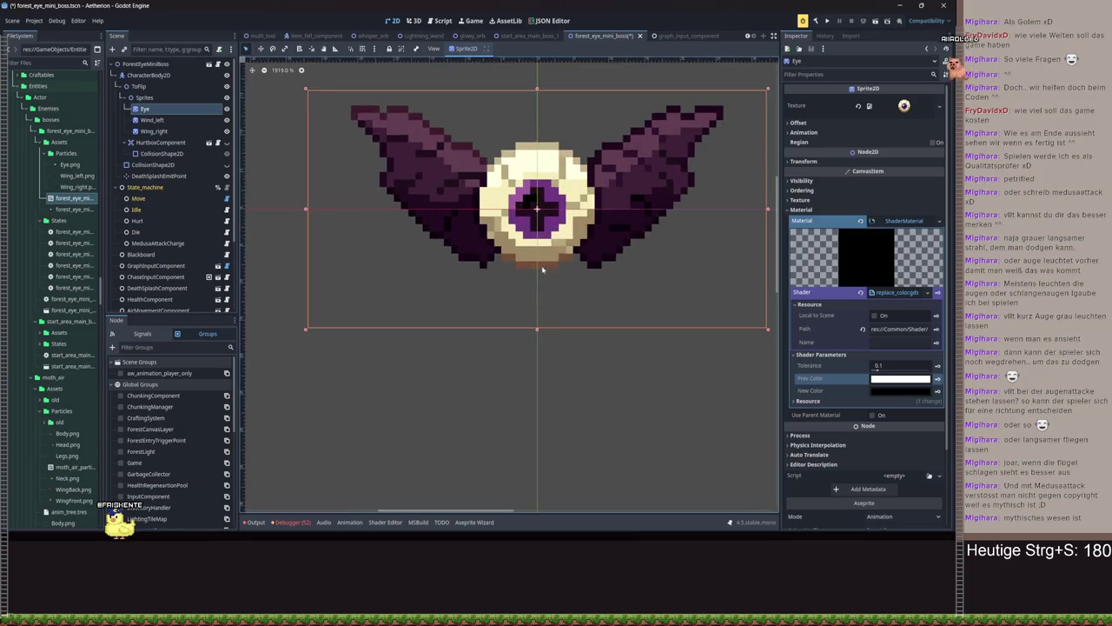
Check Prev Color, set Tolerance to 0.0 then about 0.4, and remove the shader
click(884, 383)
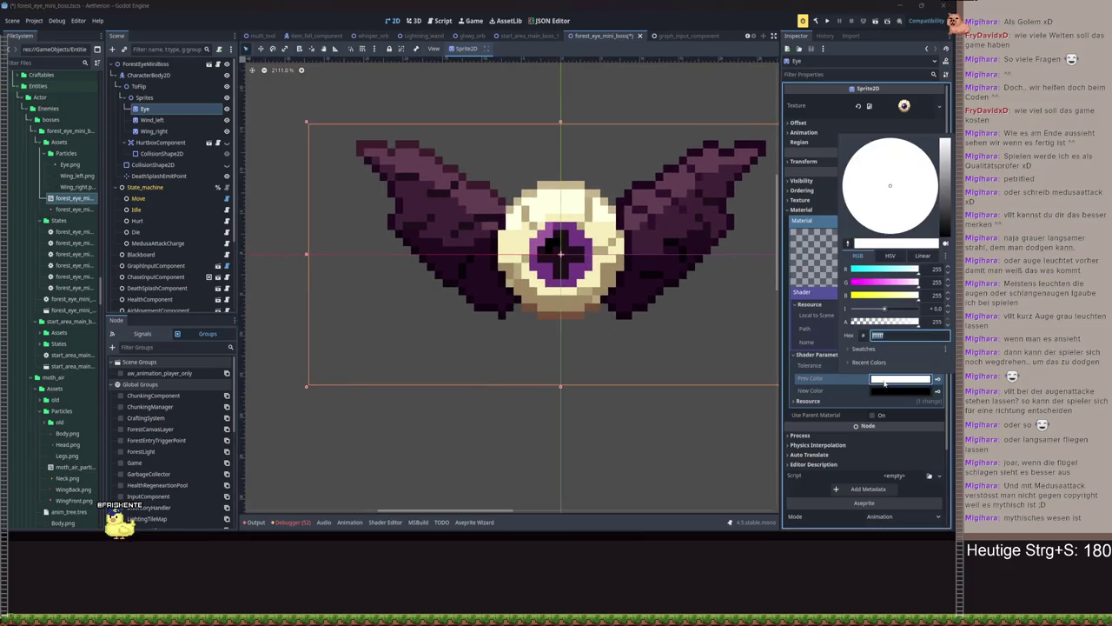
click(884, 394)
drag(879, 366, 939, 365)
text(0)
key(Return)
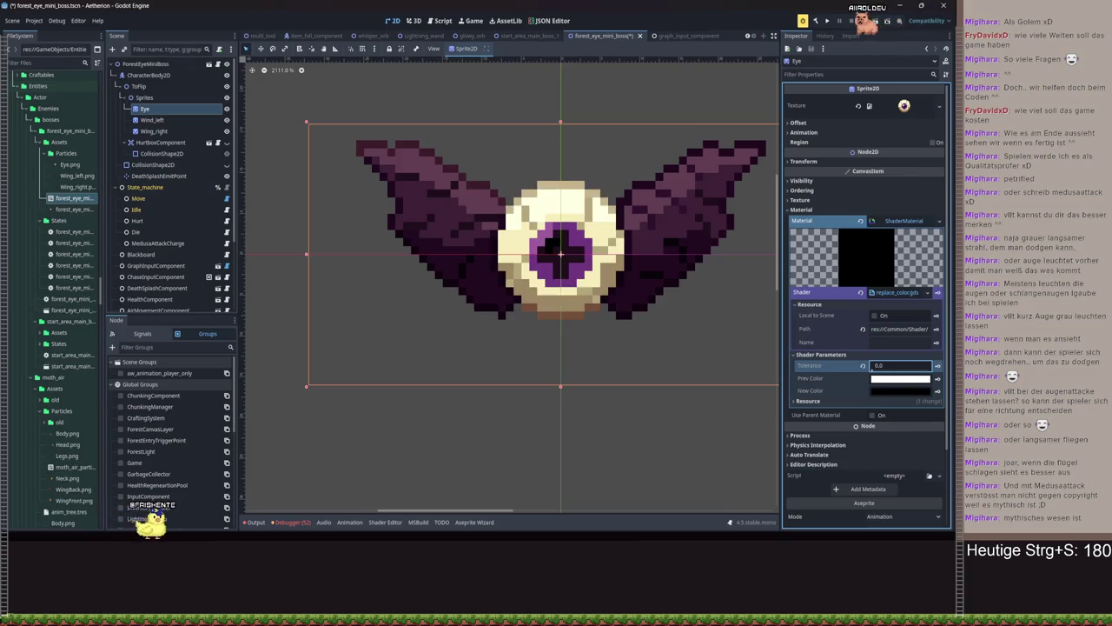
mouse_move(875, 369)
mouse_down()
mouse_move(941, 370)
mouse_move(891, 370)
mouse_move(927, 371)
mouse_move(867, 327)
mouse_up()
click(861, 292)
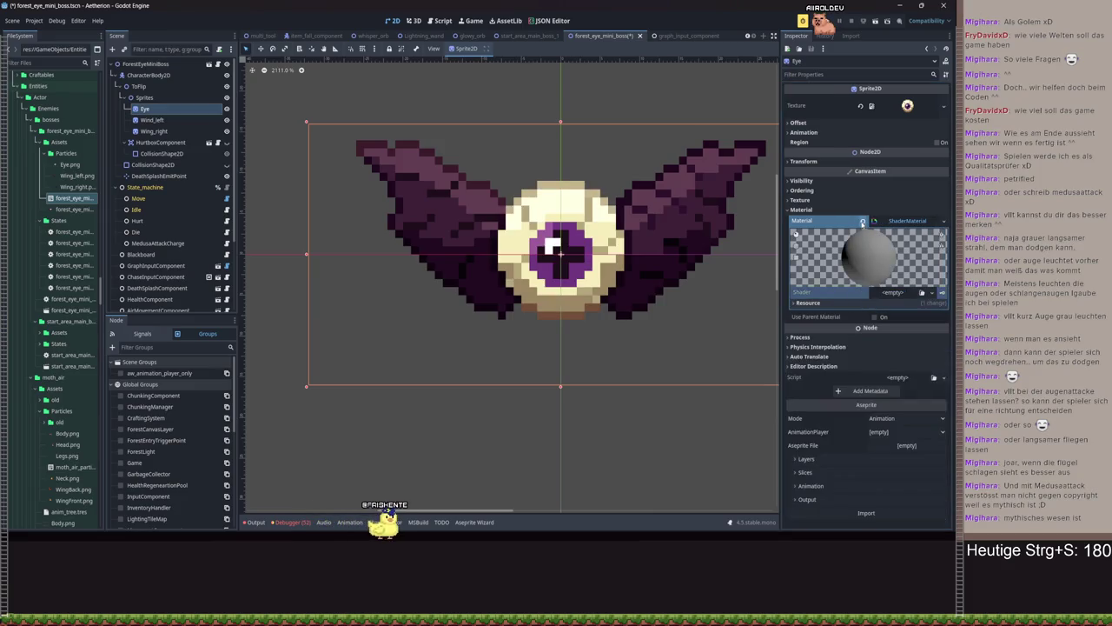
Revert the Eye sprite's Material to <empty> and glance at its Transform properties
click(861, 221)
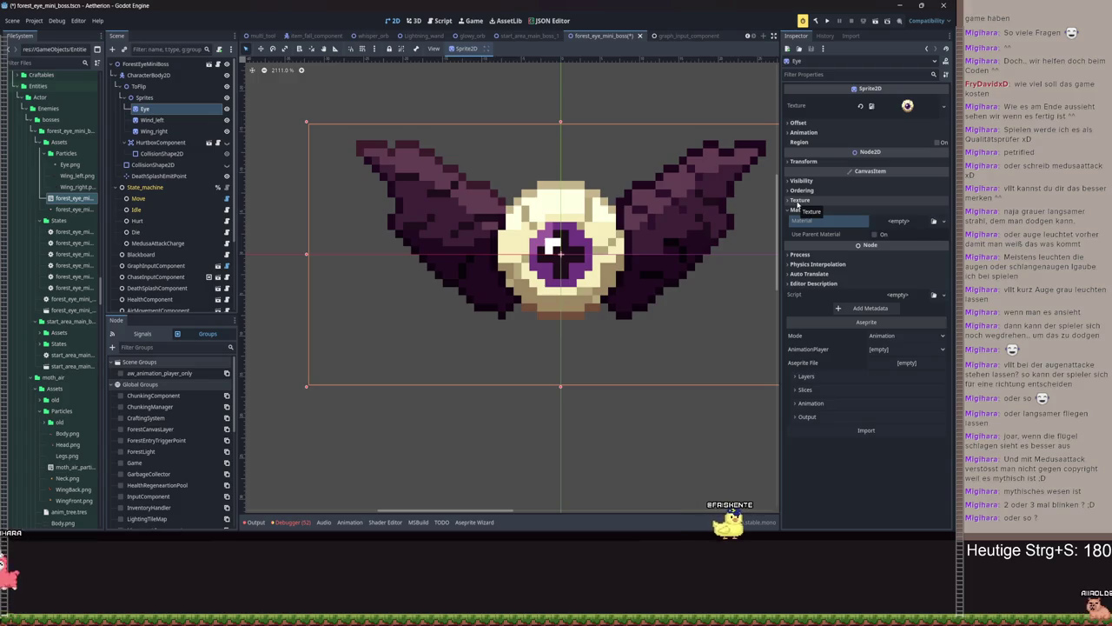
mouse_move(821, 178)
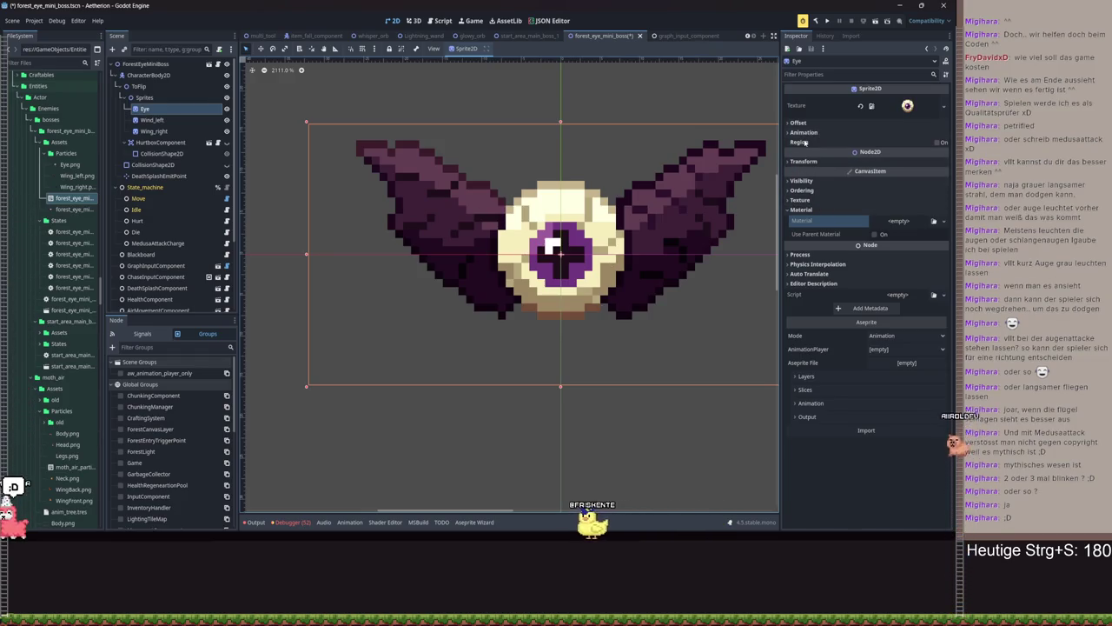
click(805, 161)
click(805, 162)
click(803, 180)
click(803, 180)
click(804, 191)
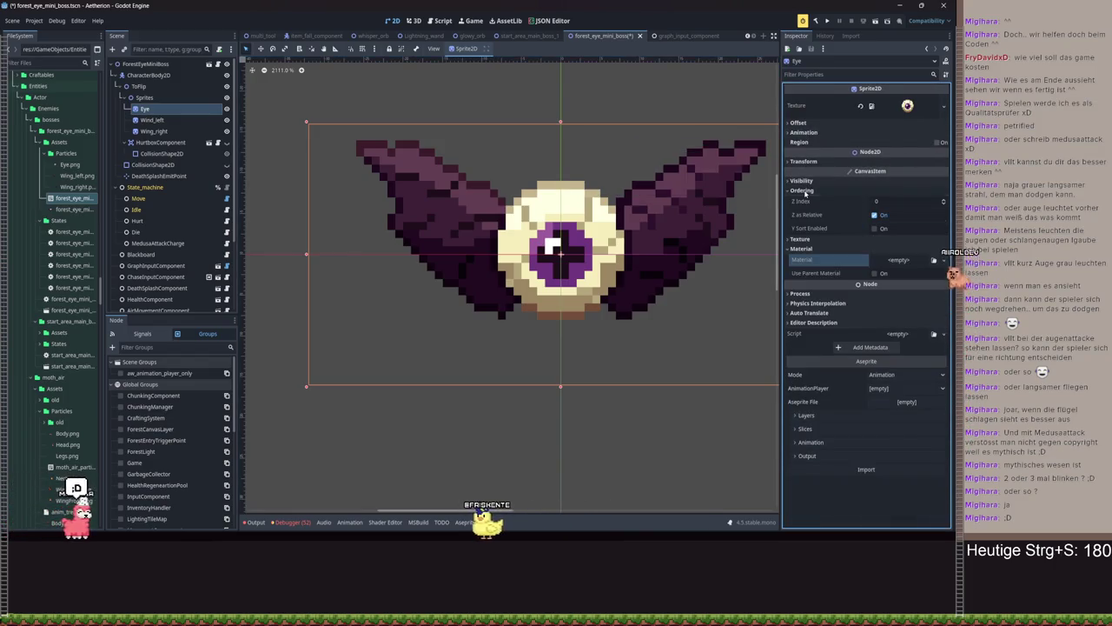
click(804, 190)
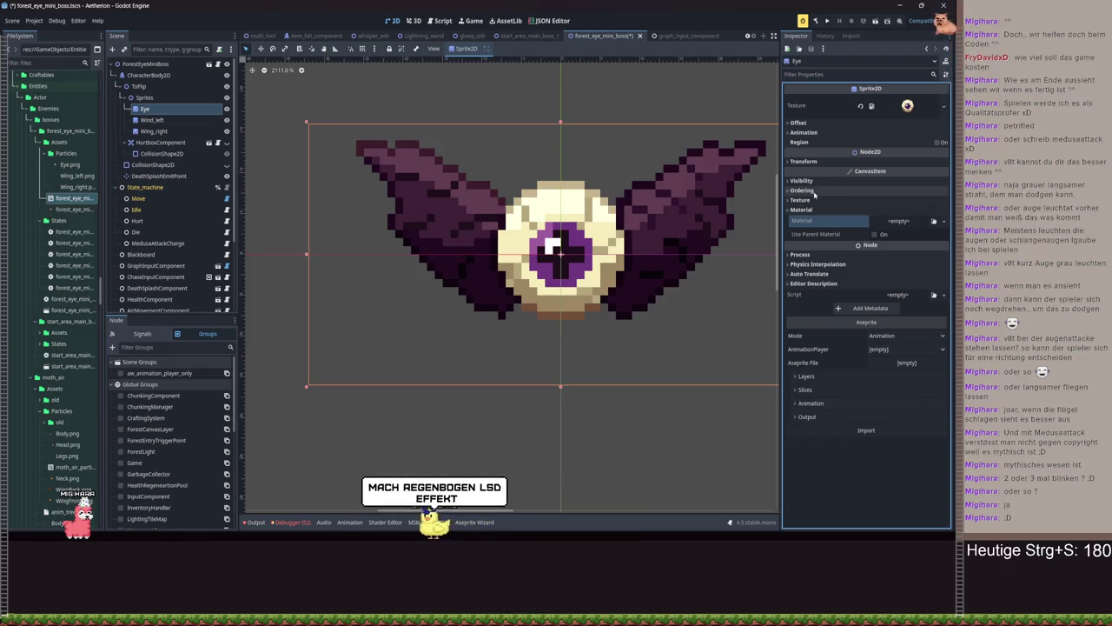
click(811, 192)
click(811, 190)
click(801, 180)
click(801, 180)
click(803, 161)
click(803, 161)
click(825, 140)
click(824, 141)
click(829, 191)
click(829, 191)
click(801, 209)
click(801, 210)
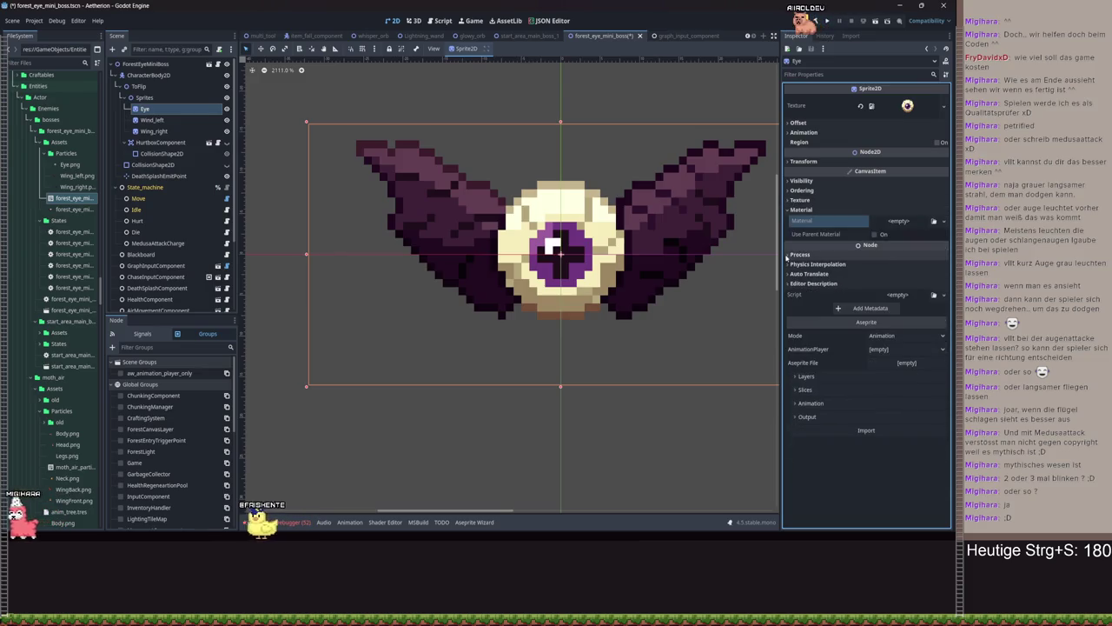
click(809, 191)
click(809, 191)
click(804, 200)
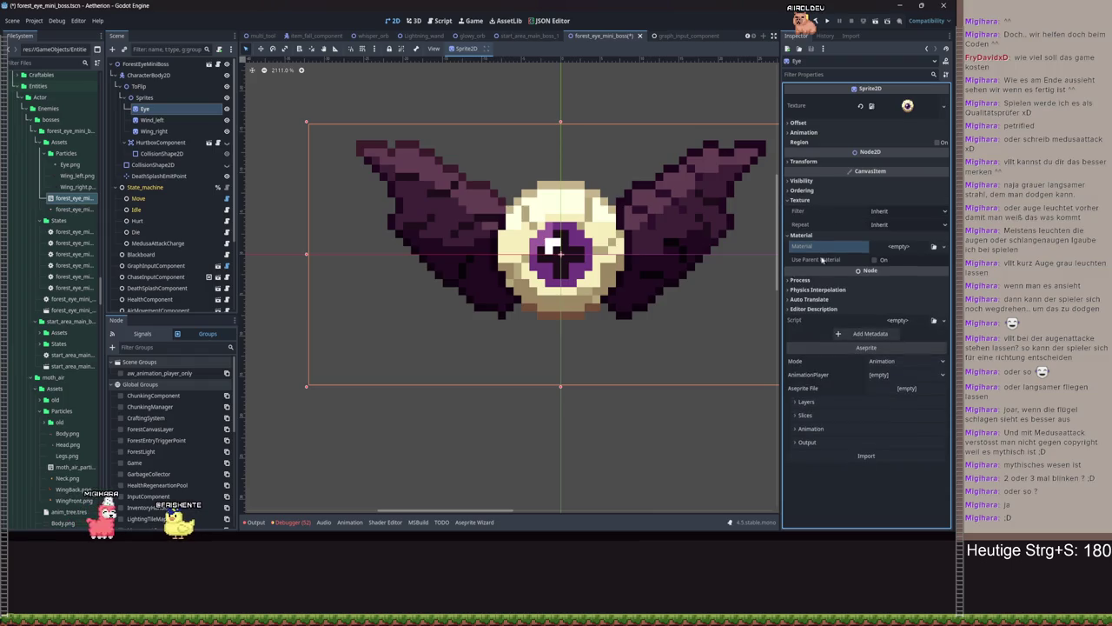
click(809, 132)
click(809, 132)
click(809, 132)
click(808, 132)
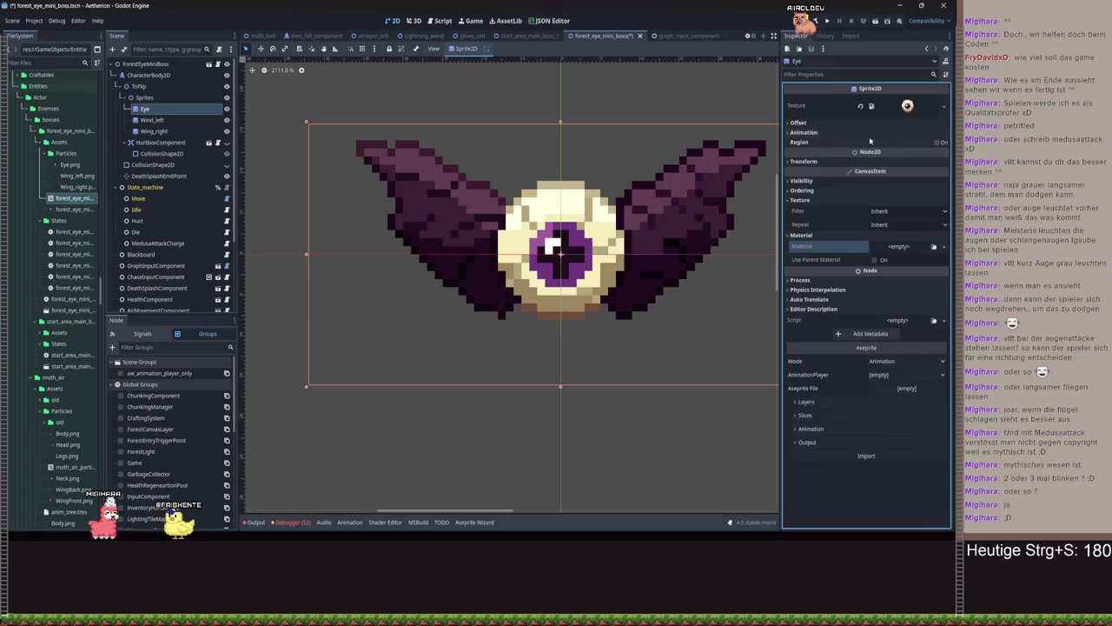
click(823, 74)
Find the Eye's Modulate property and darken its tint to near black
text(modu)
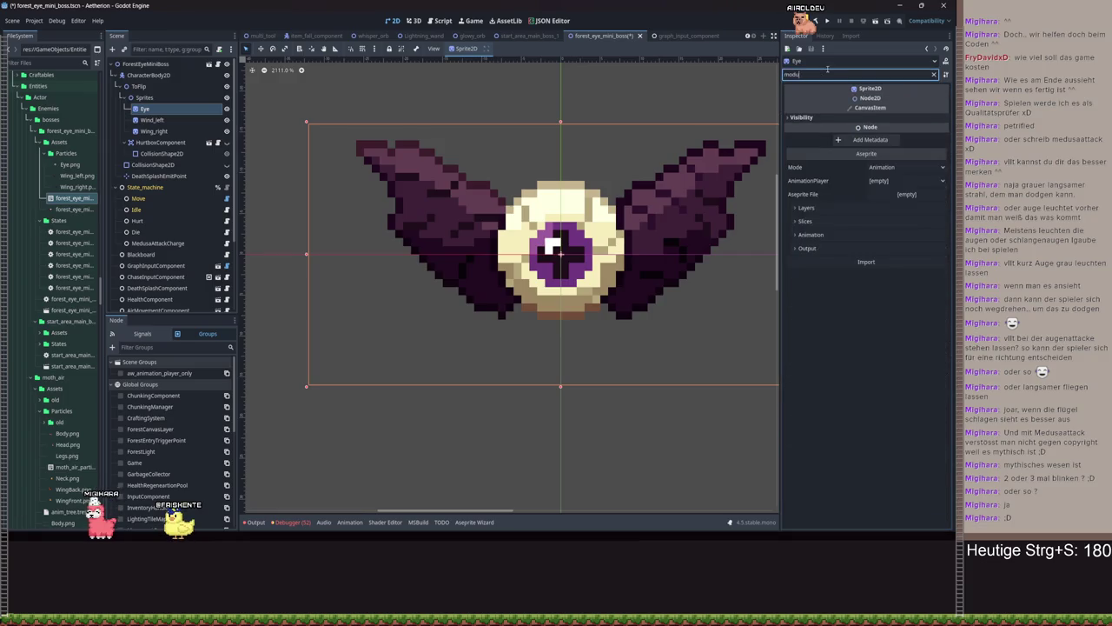
key(BackSpace)
key(BackSpace)
key(BackSpace)
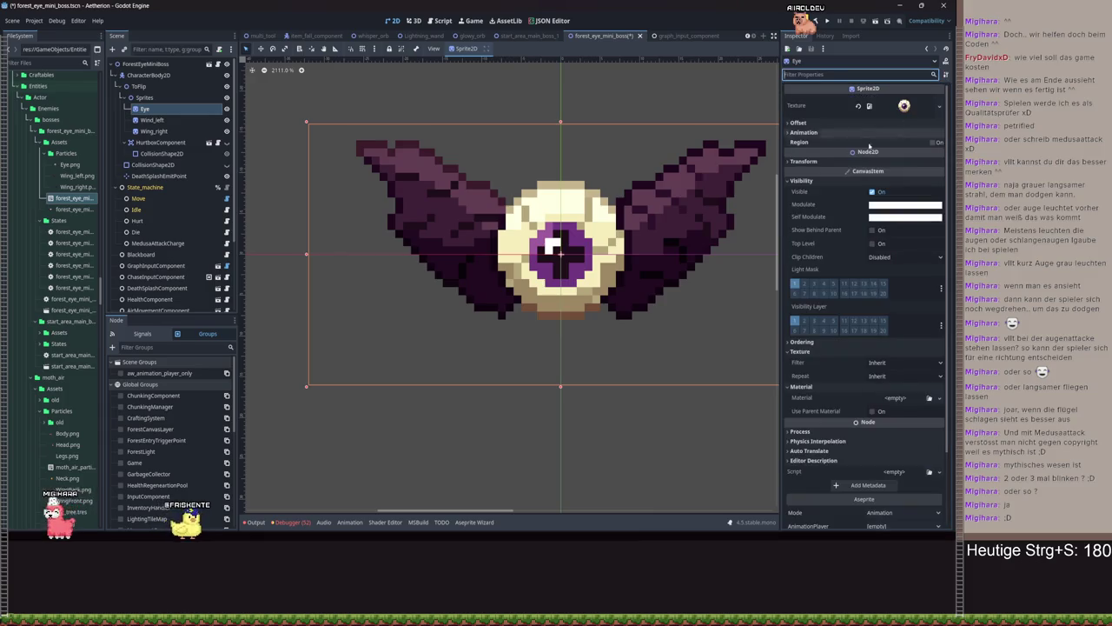
scroll(881, 339, up, 2)
click(904, 205)
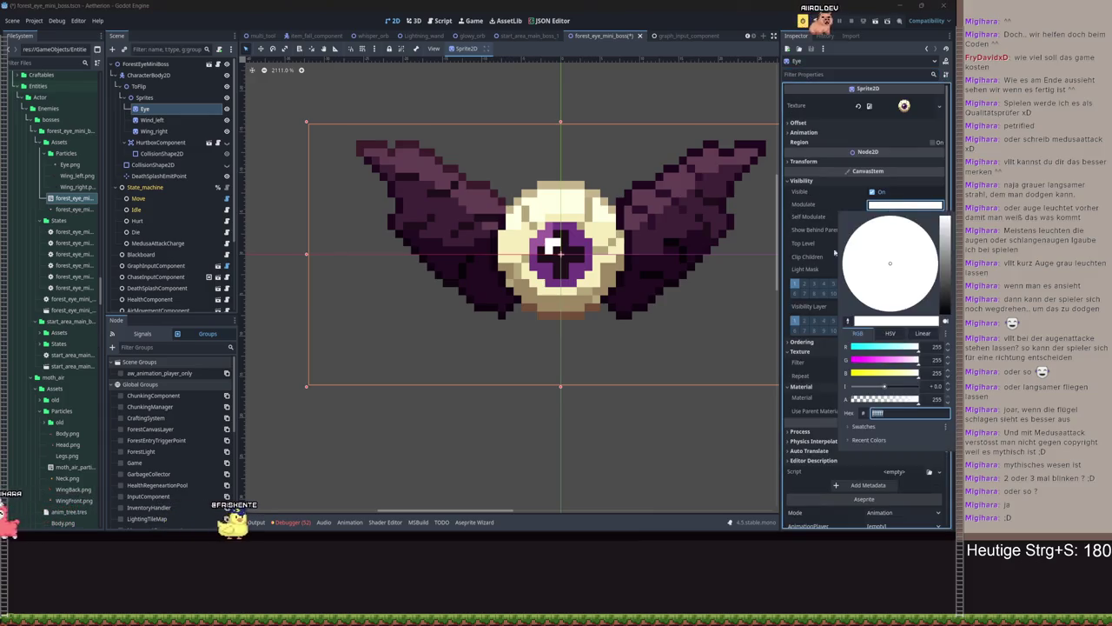
mouse_move(942, 258)
mouse_down()
mouse_move(945, 313)
mouse_move(945, 269)
mouse_move(946, 302)
mouse_up()
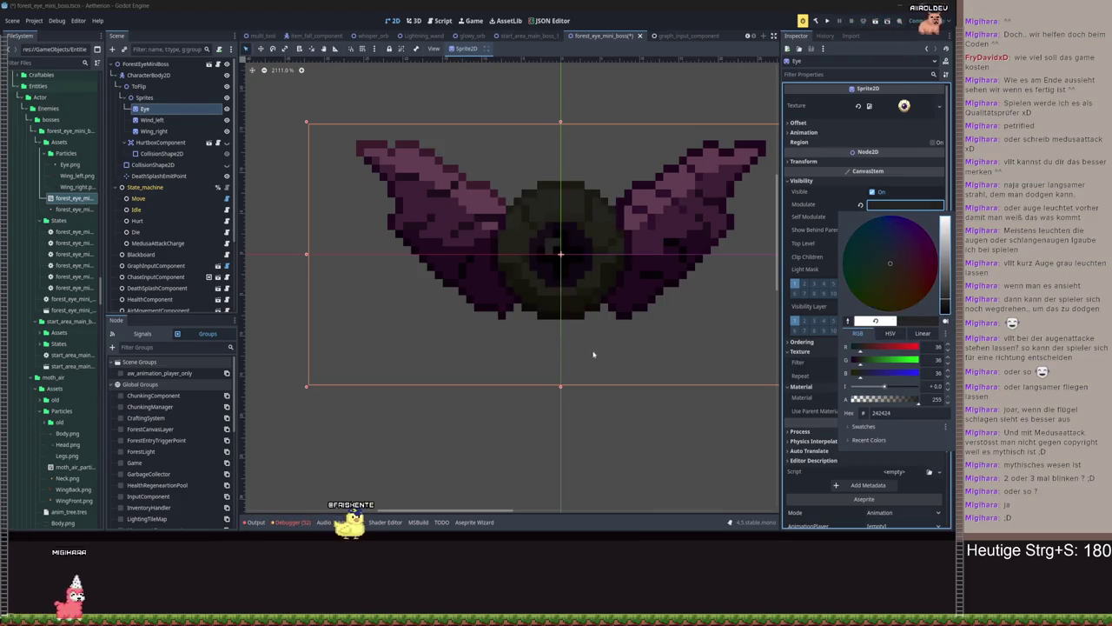
click(553, 327)
scroll(553, 327, down, 6)
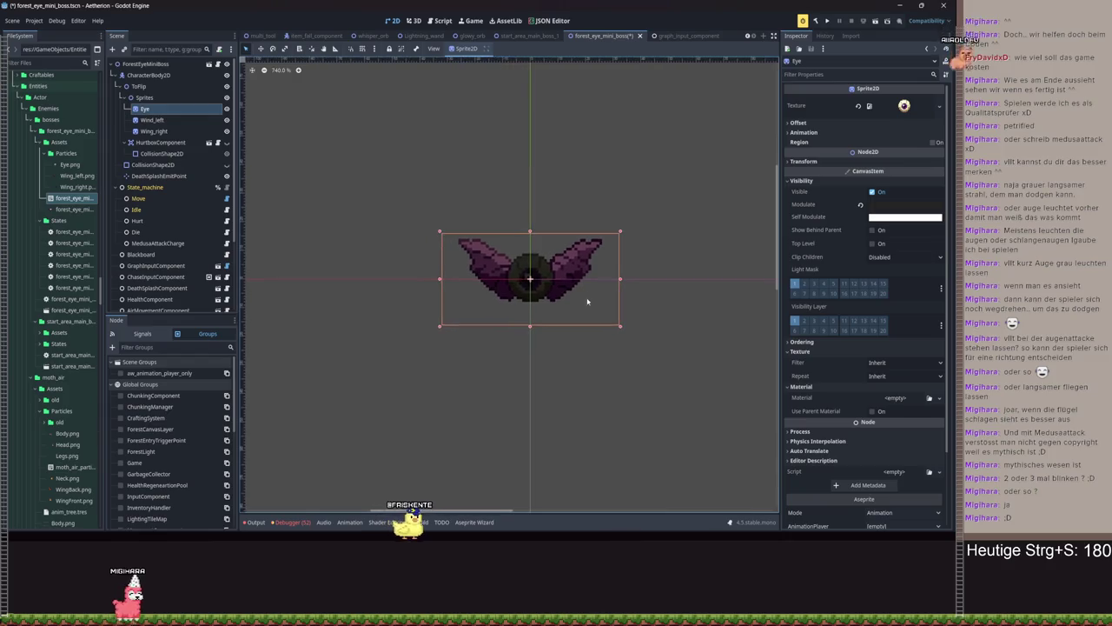
scroll(591, 298, left, 1)
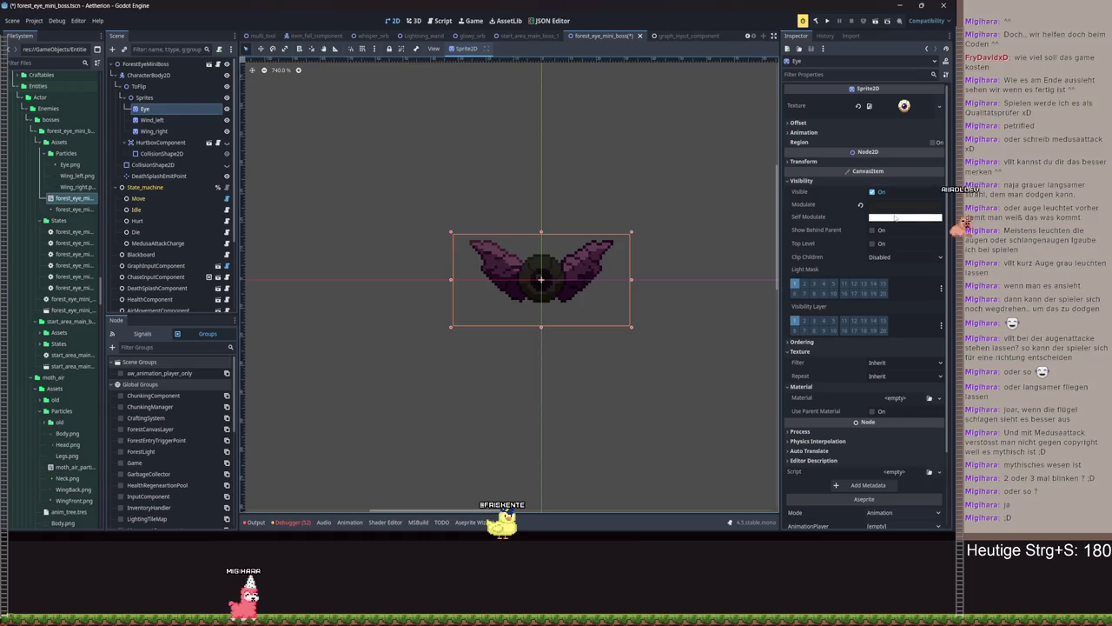
Redo the Eye's Modulate from white to dark grey #2f2f2f and show the Animation panel
click(897, 205)
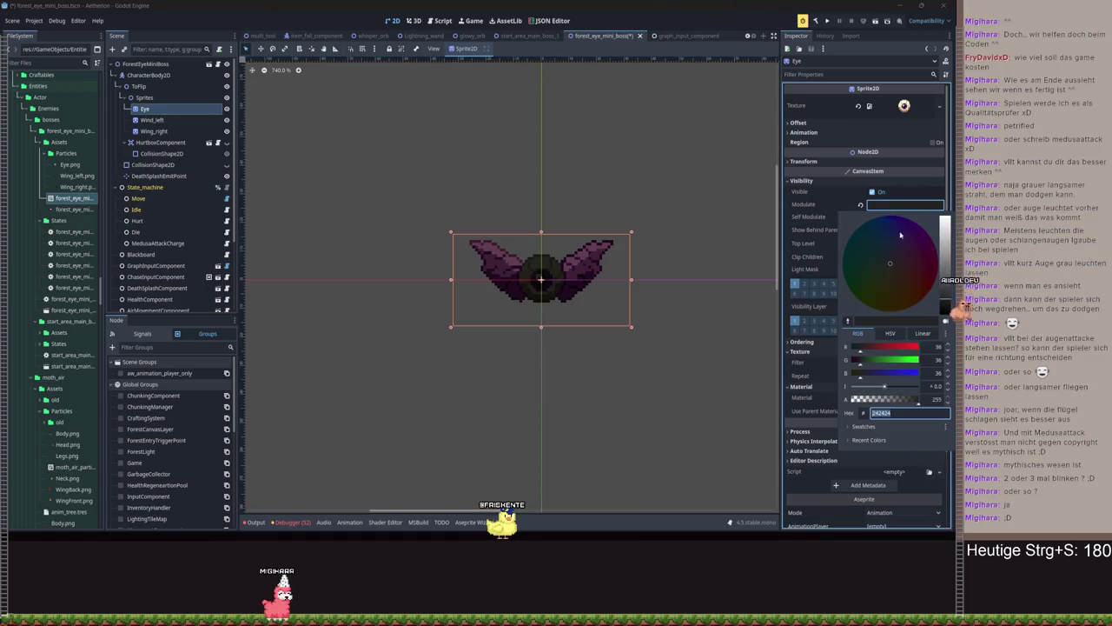
drag(948, 283, 946, 210)
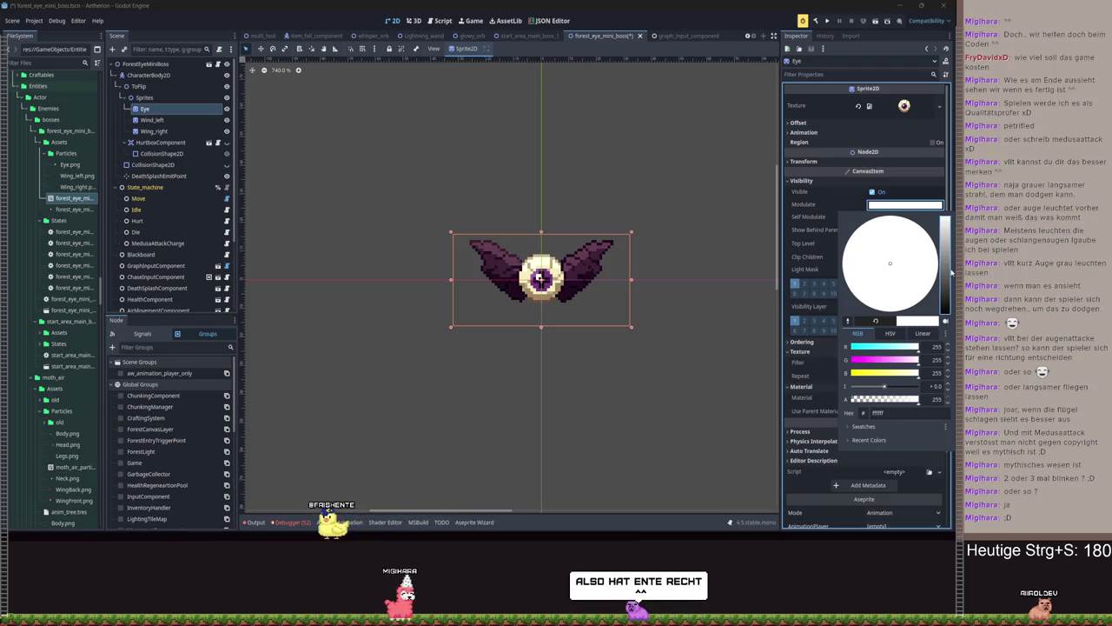
drag(947, 275, 942, 298)
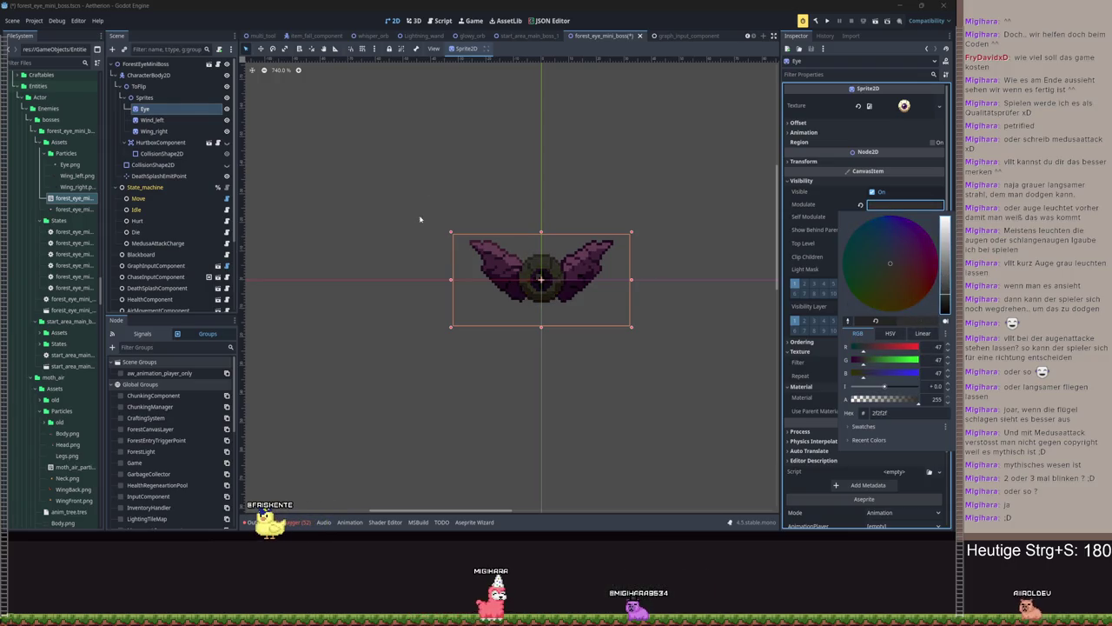
click(354, 520)
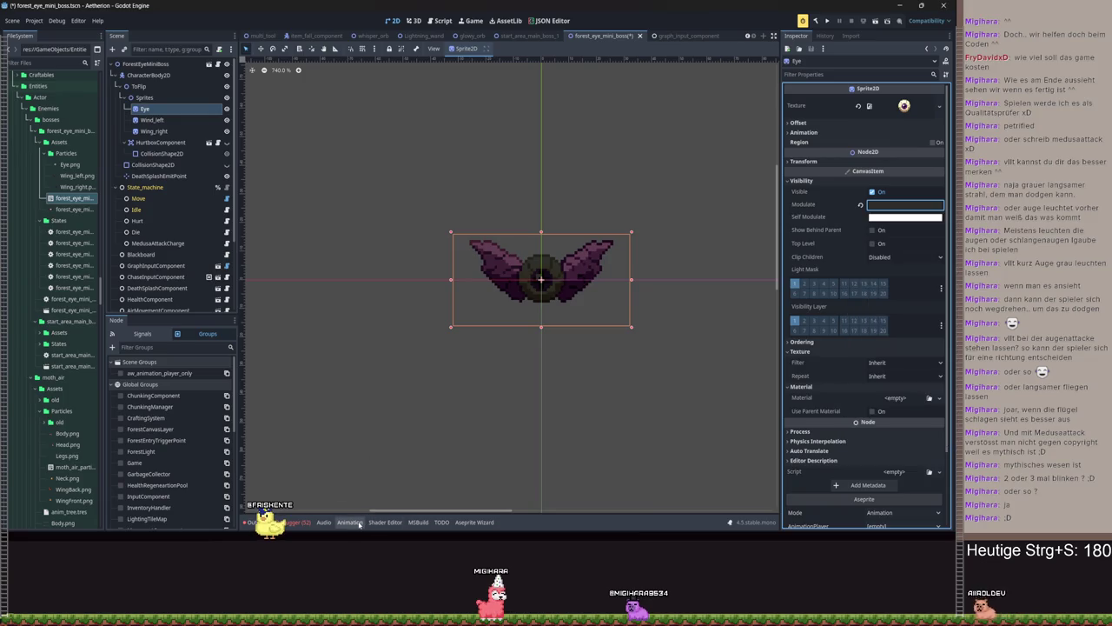
click(359, 523)
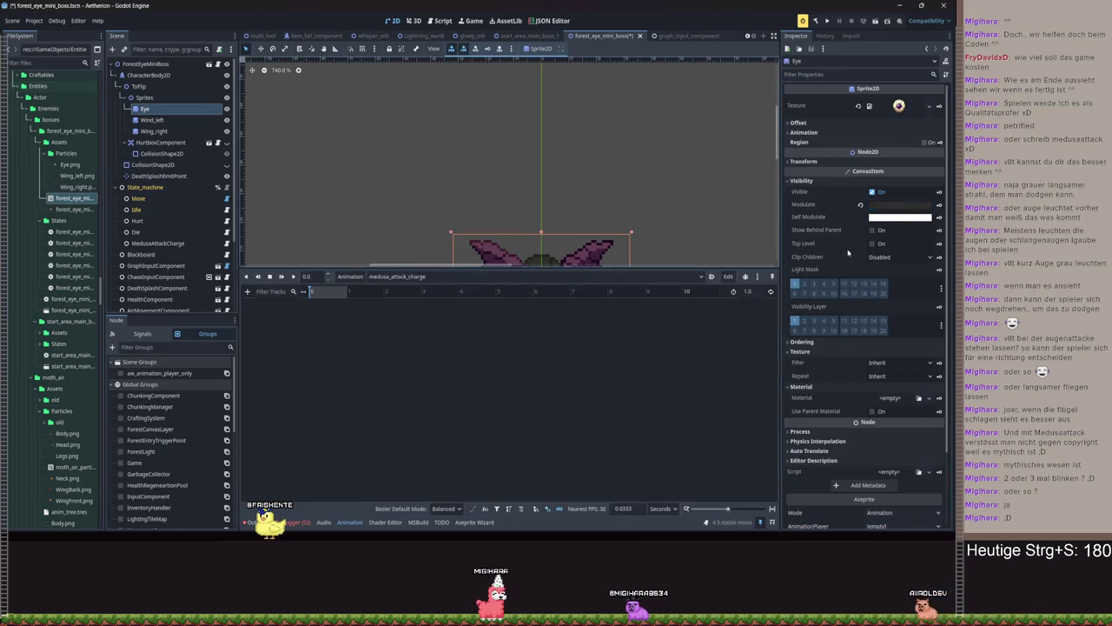
Key the Eye's Modulate white at 0 s and dark grey #363636 at 1.0 s
click(861, 206)
click(939, 206)
click(447, 300)
click(347, 292)
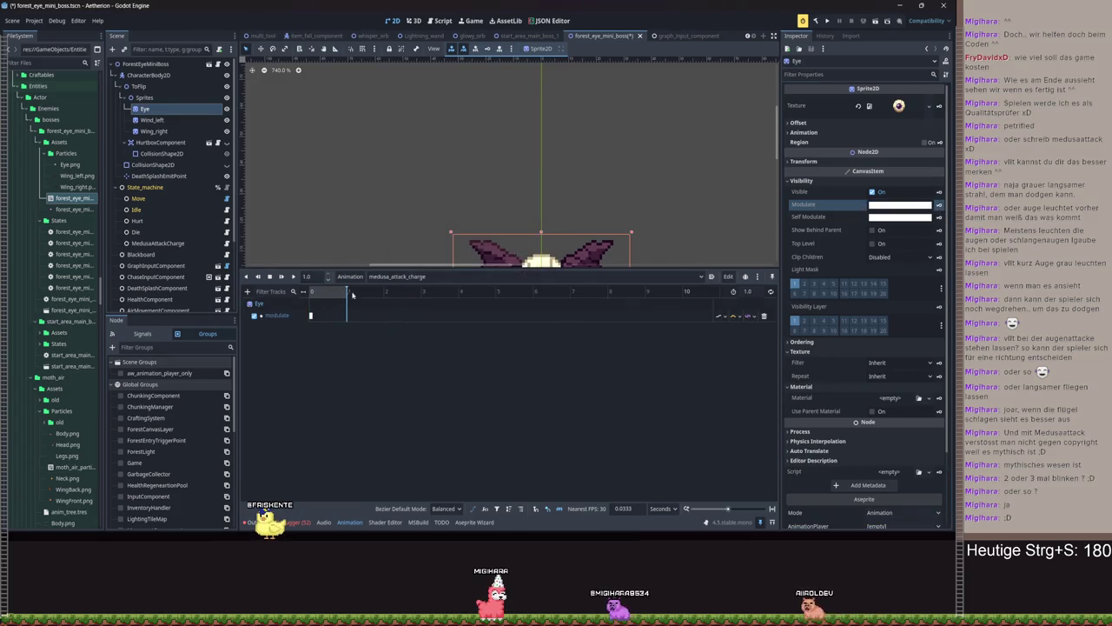
click(886, 205)
drag(945, 217, 944, 296)
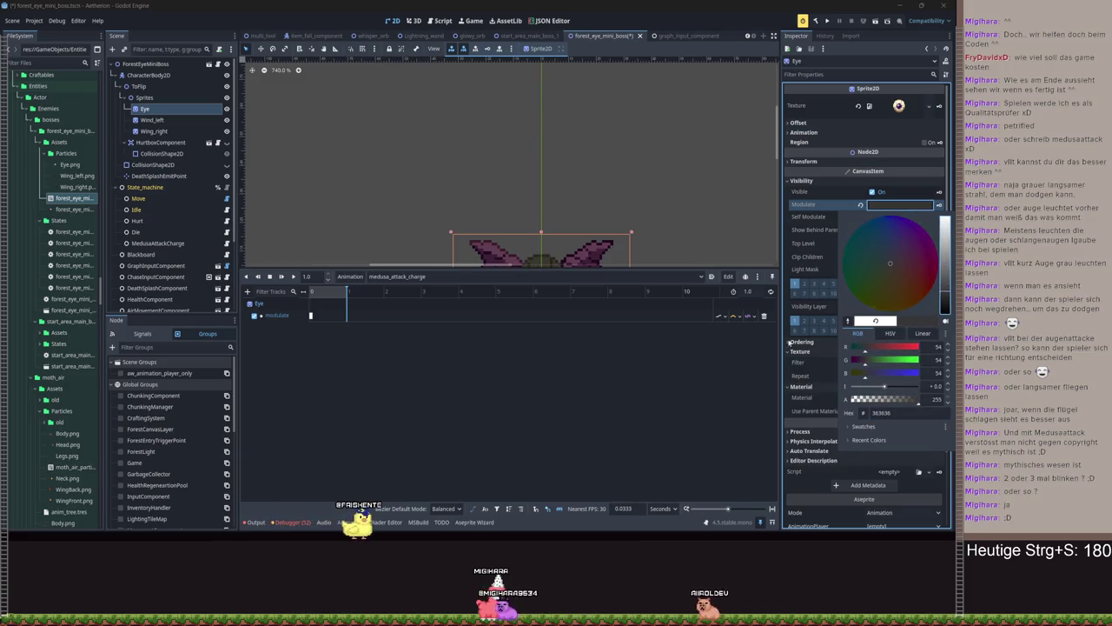
click(784, 265)
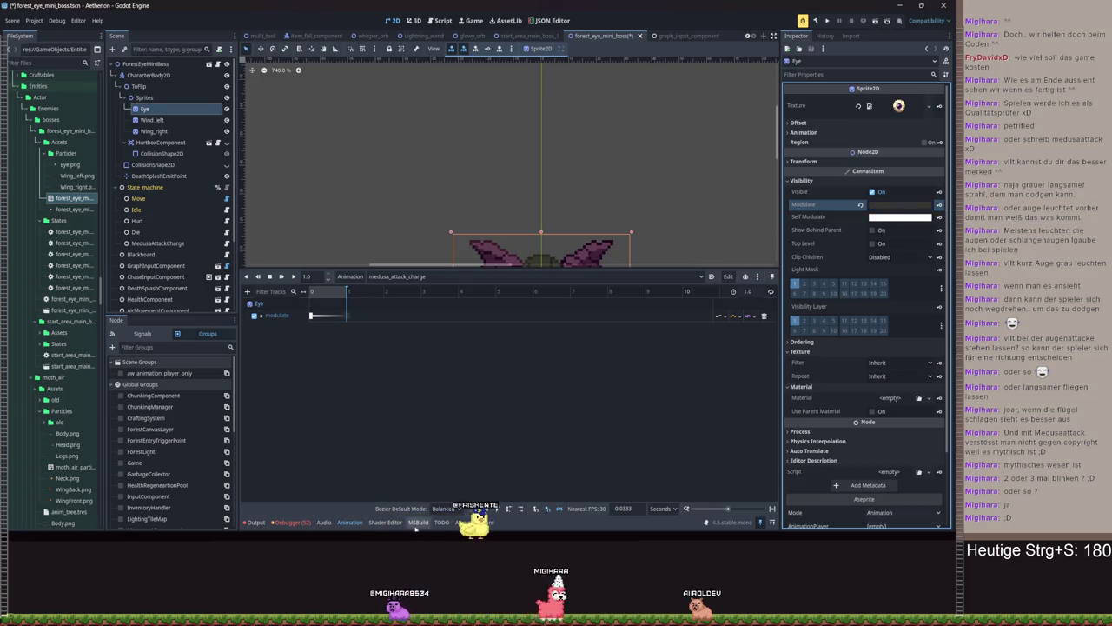
Resize the animation panel and play medusa_attack_charge from the start to preview the fade
click(349, 522)
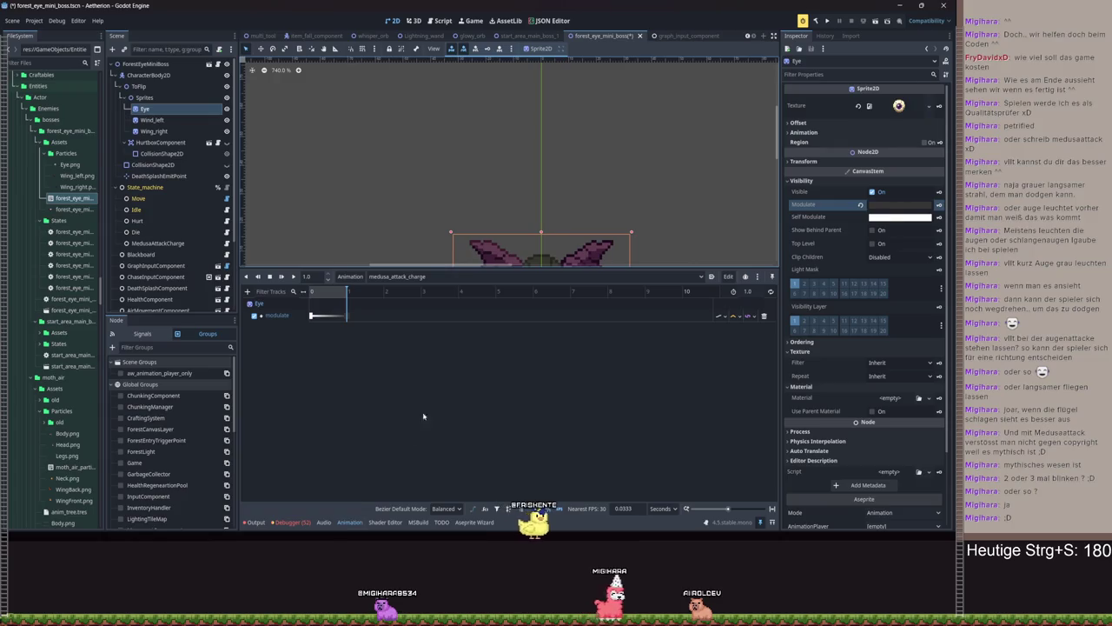
drag(513, 270, 513, 330)
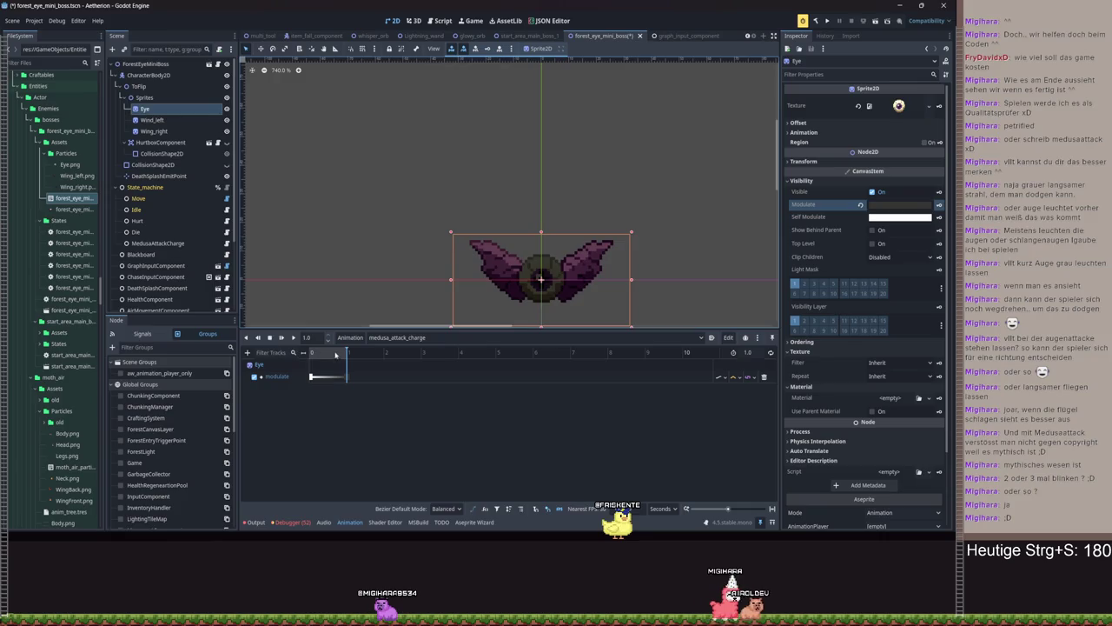
drag(335, 354, 311, 352)
click(292, 337)
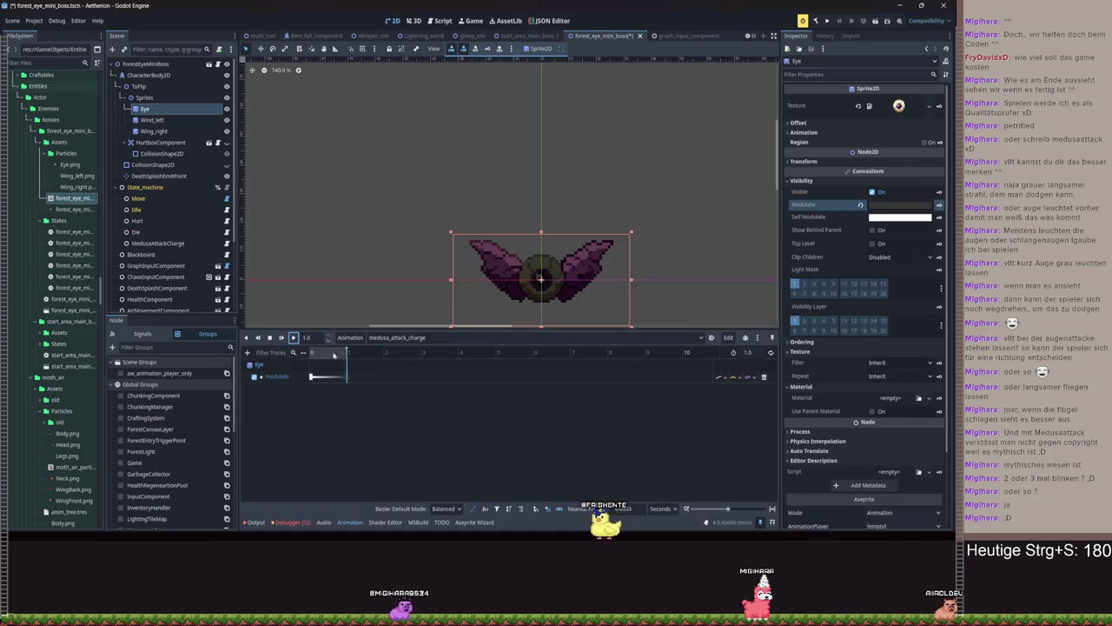
drag(347, 355, 311, 353)
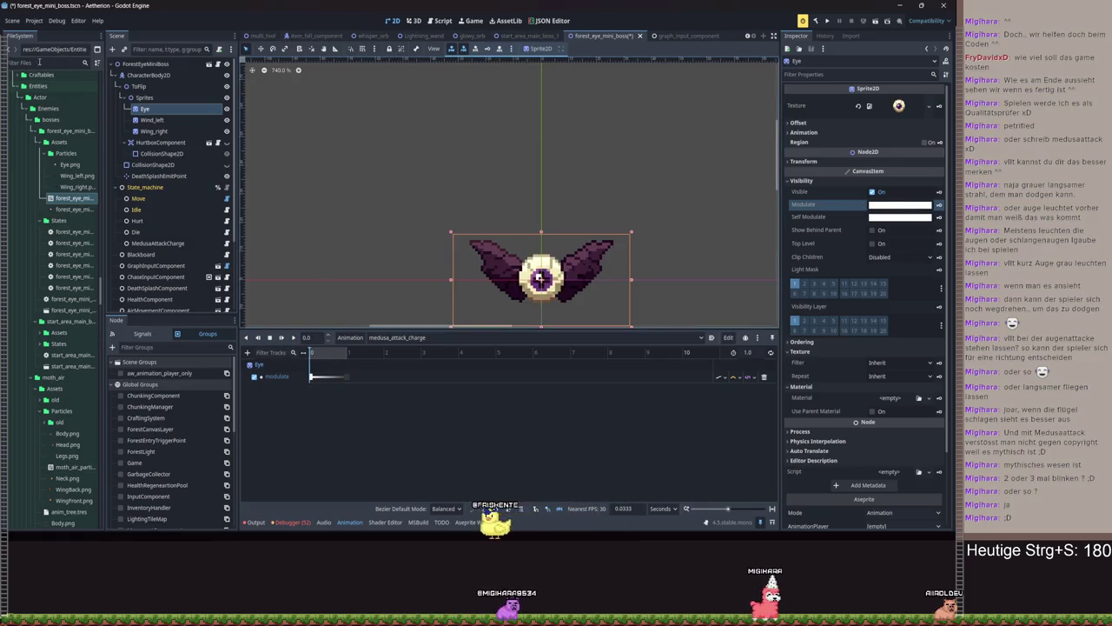
Open spawn_place_start_area_main_boss_1.tscn and load its show_requirements animation
click(49, 62)
text(spawn)
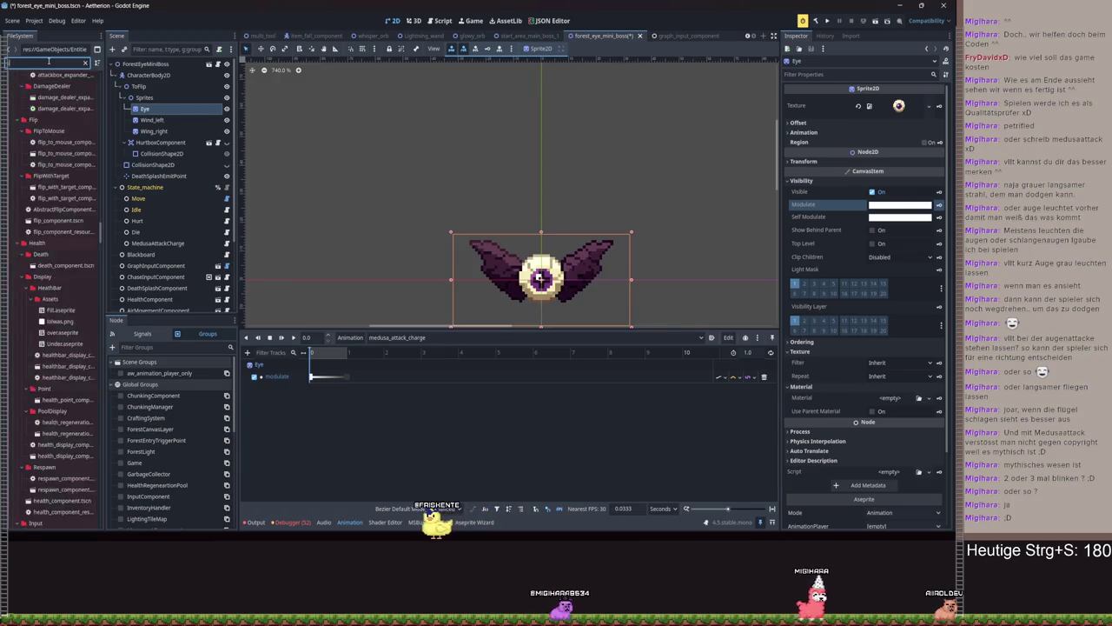
double_click(65, 374)
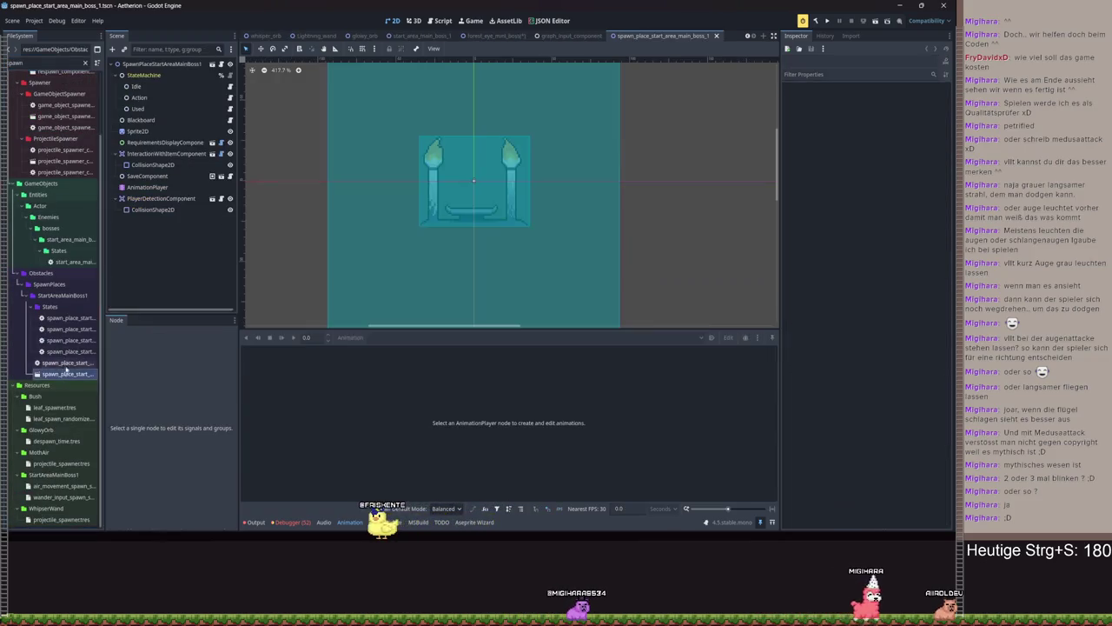
click(159, 142)
click(148, 186)
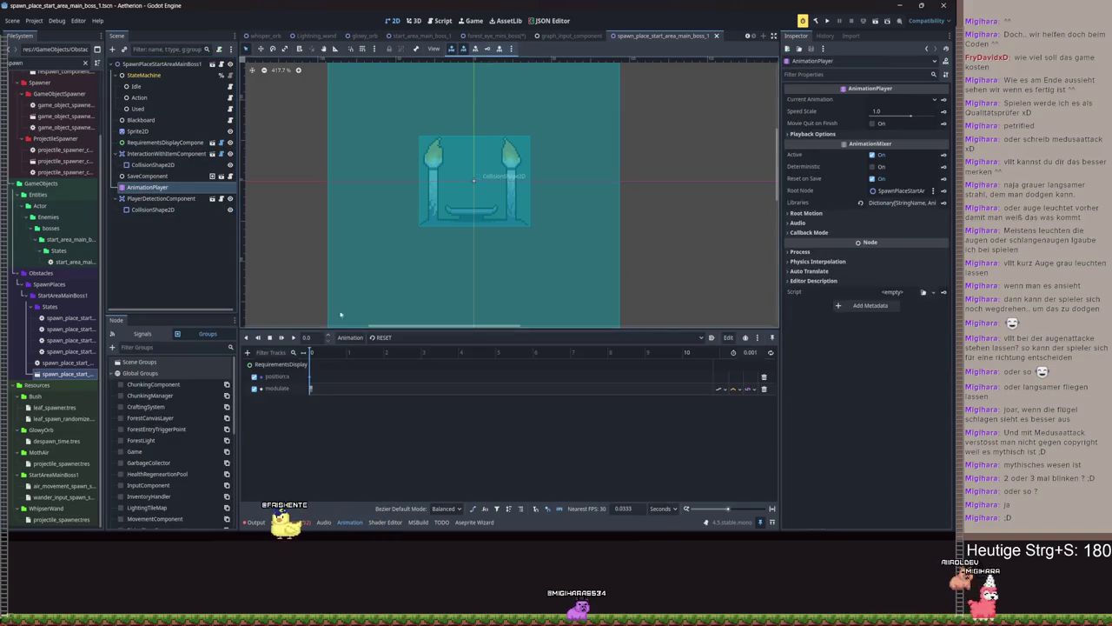
click(382, 337)
click(407, 359)
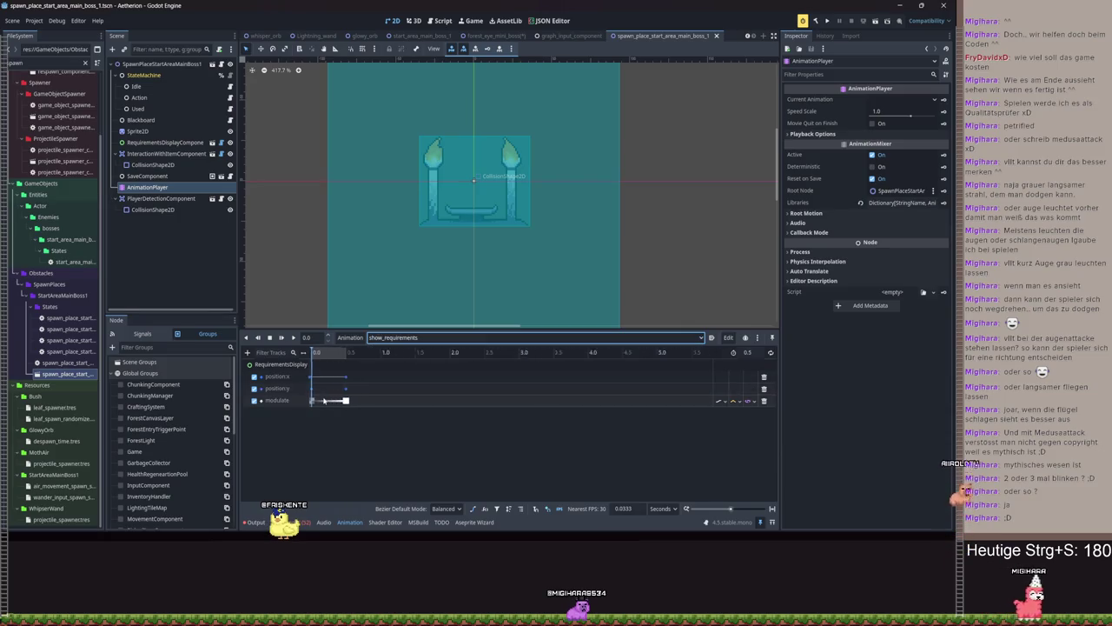
Study show_requirements' position keyframes and fade playback, then save the scene
scroll(411, 396, up, 3)
click(319, 389)
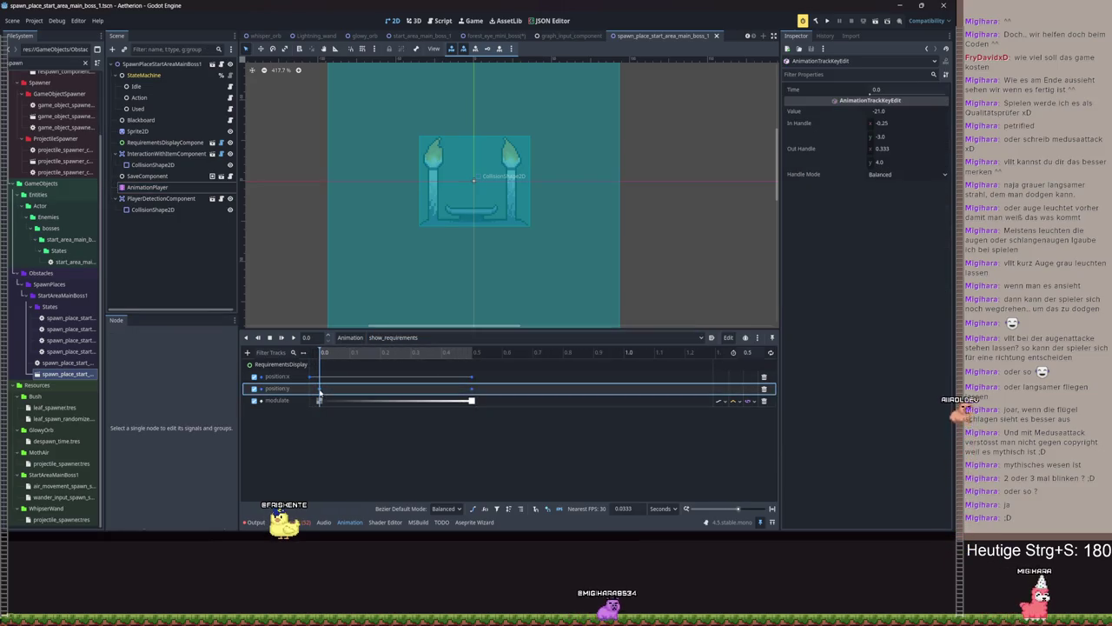
click(293, 341)
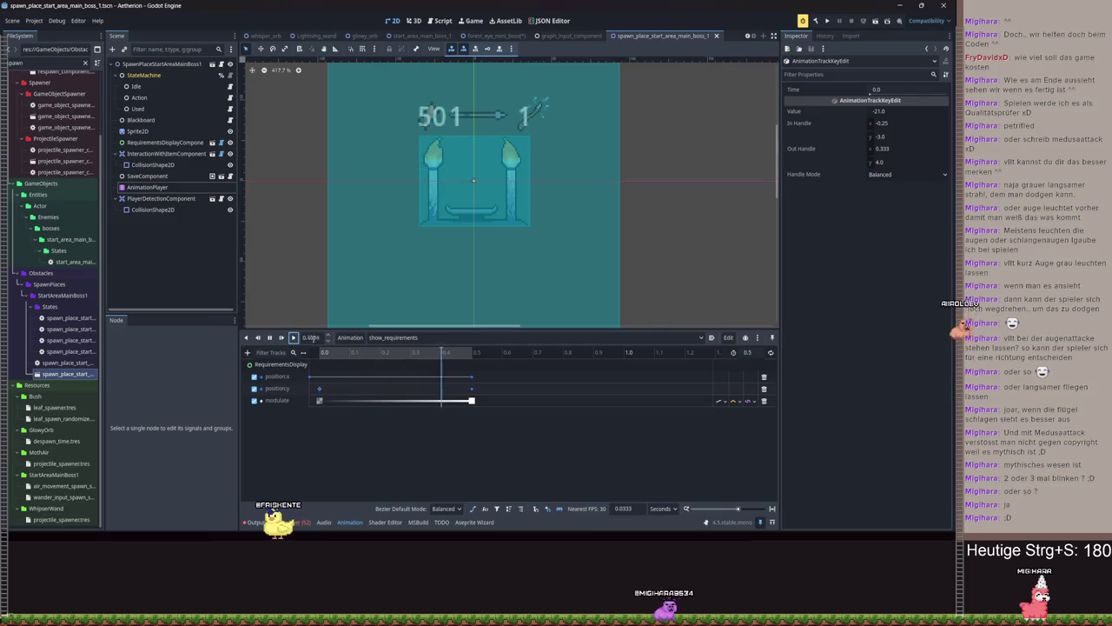
mouse_move(474, 359)
mouse_down()
mouse_move(354, 356)
mouse_move(472, 356)
mouse_up()
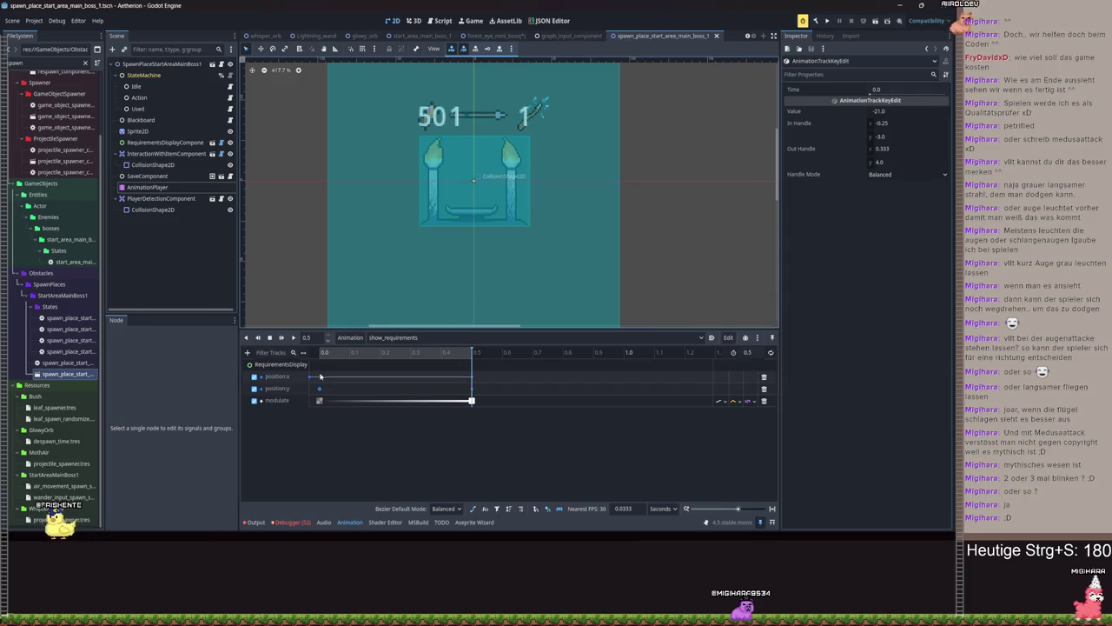
click(311, 378)
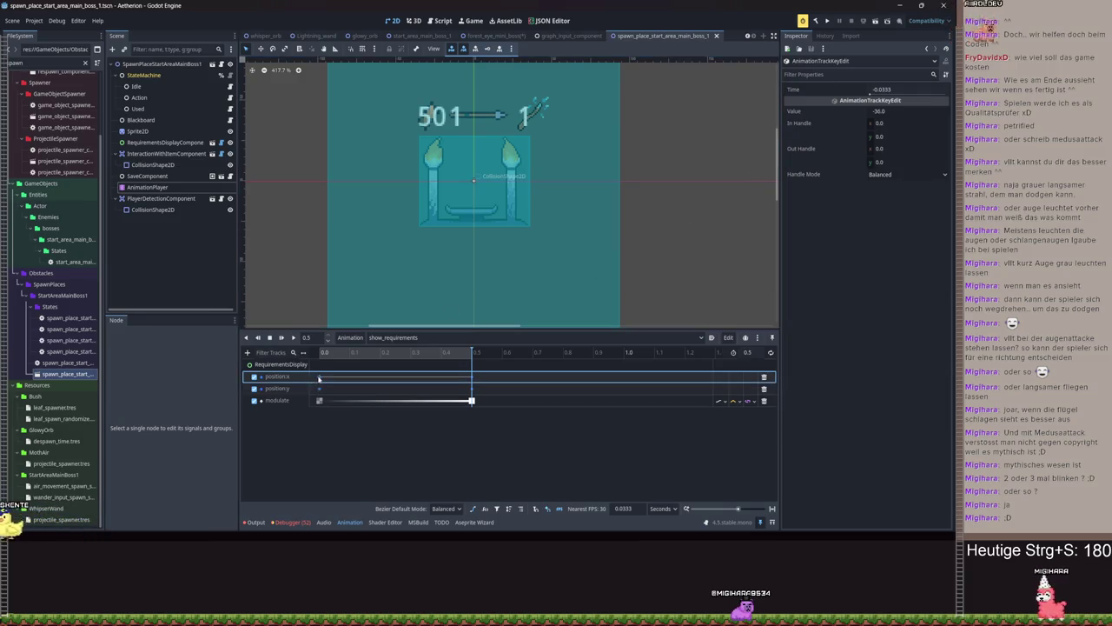
click(464, 365)
key(ctrl+s)
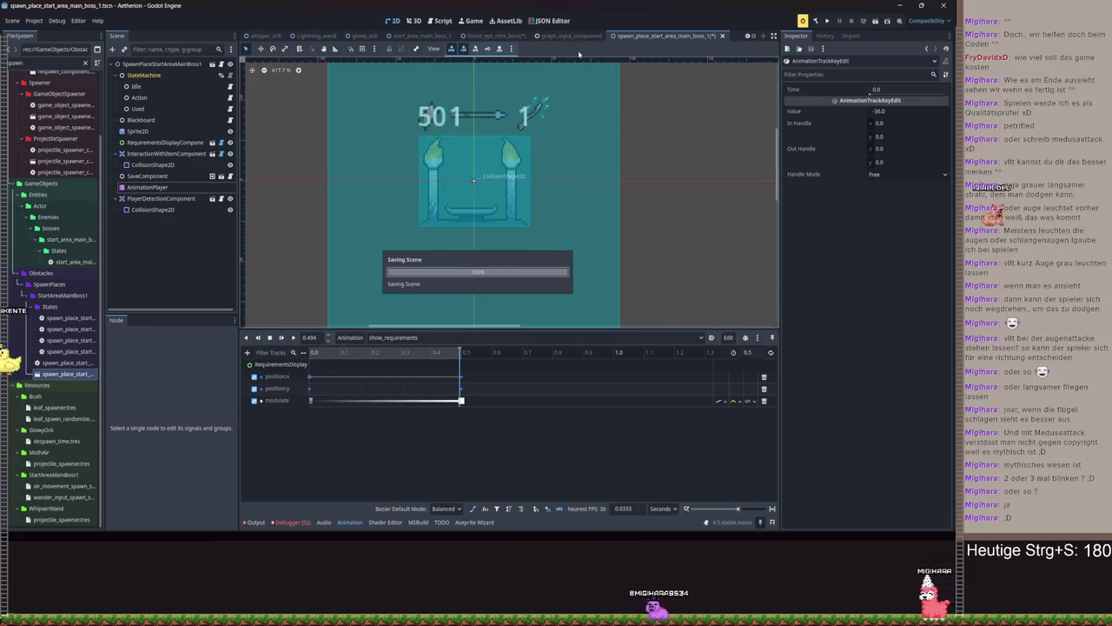
Inspect the position:y key at time 0 and return to the forest_eye_mini_boss scene
click(311, 352)
click(319, 353)
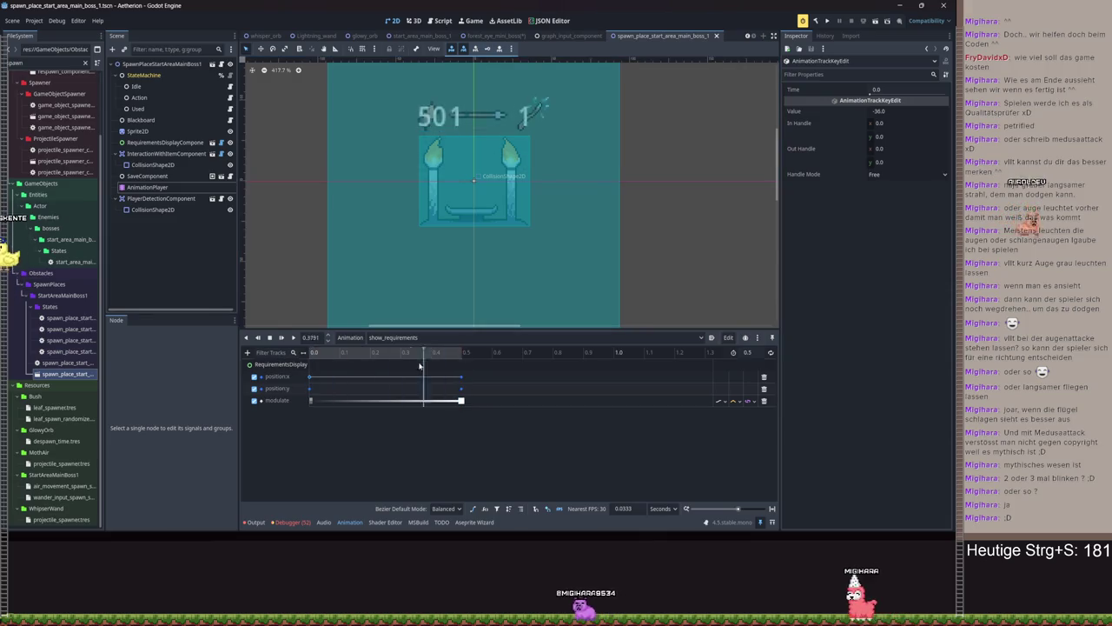
click(311, 388)
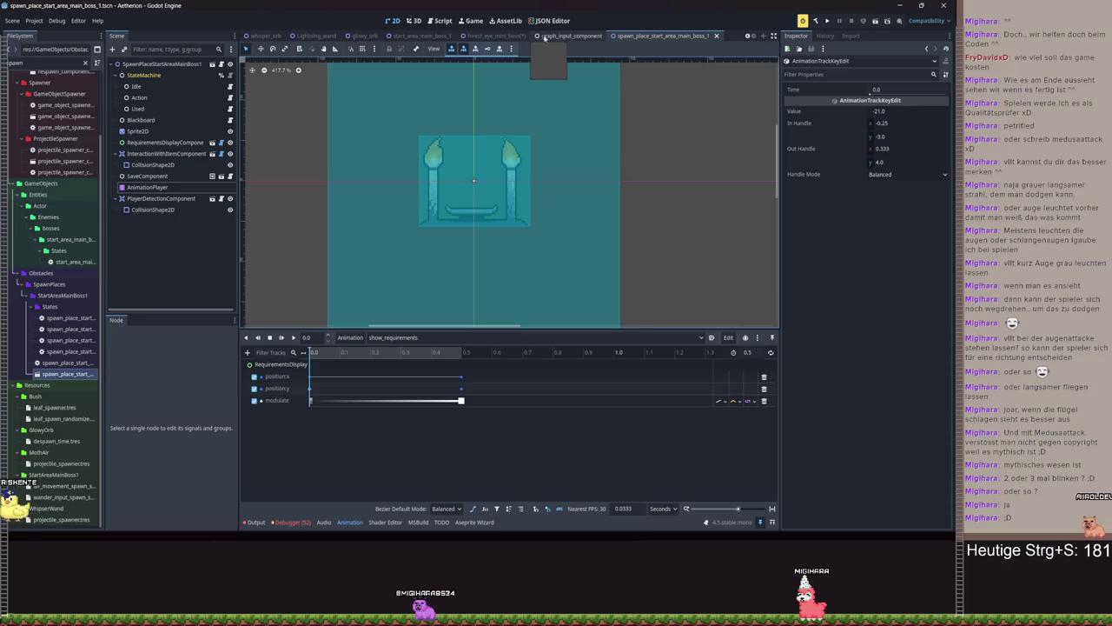
click(494, 36)
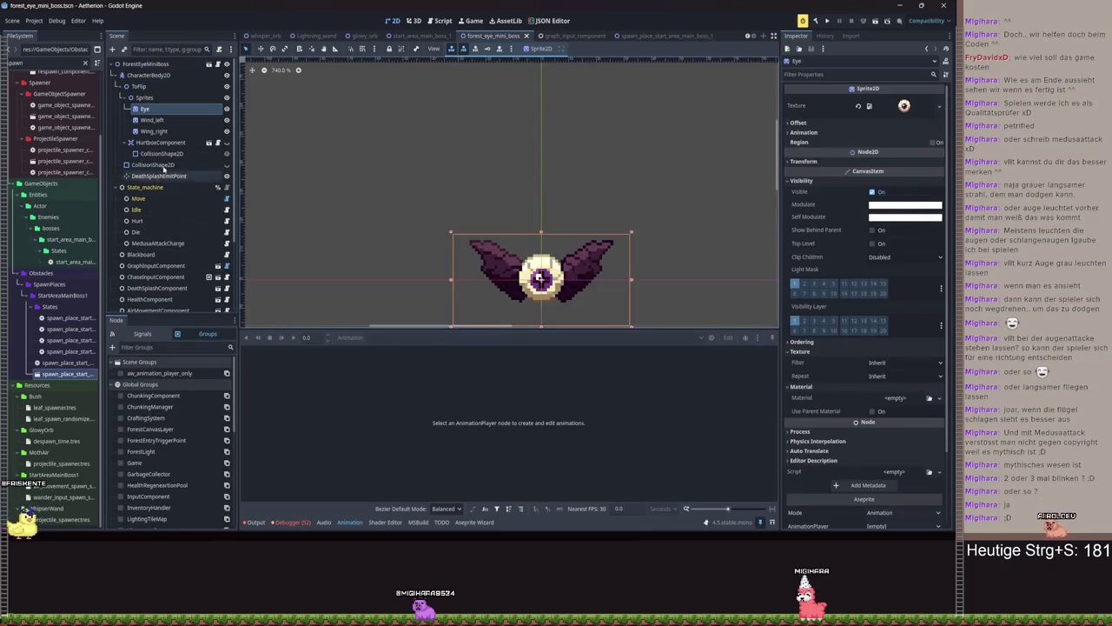
key(ctrl+s)
click(161, 118)
click(163, 112)
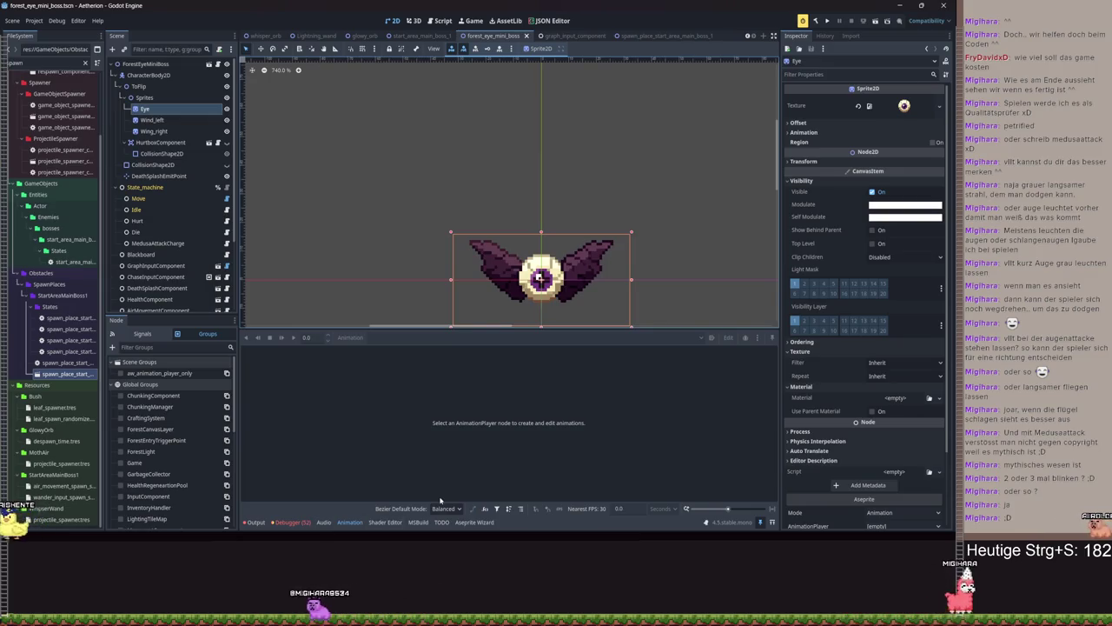
scroll(192, 230, down, 5)
click(148, 293)
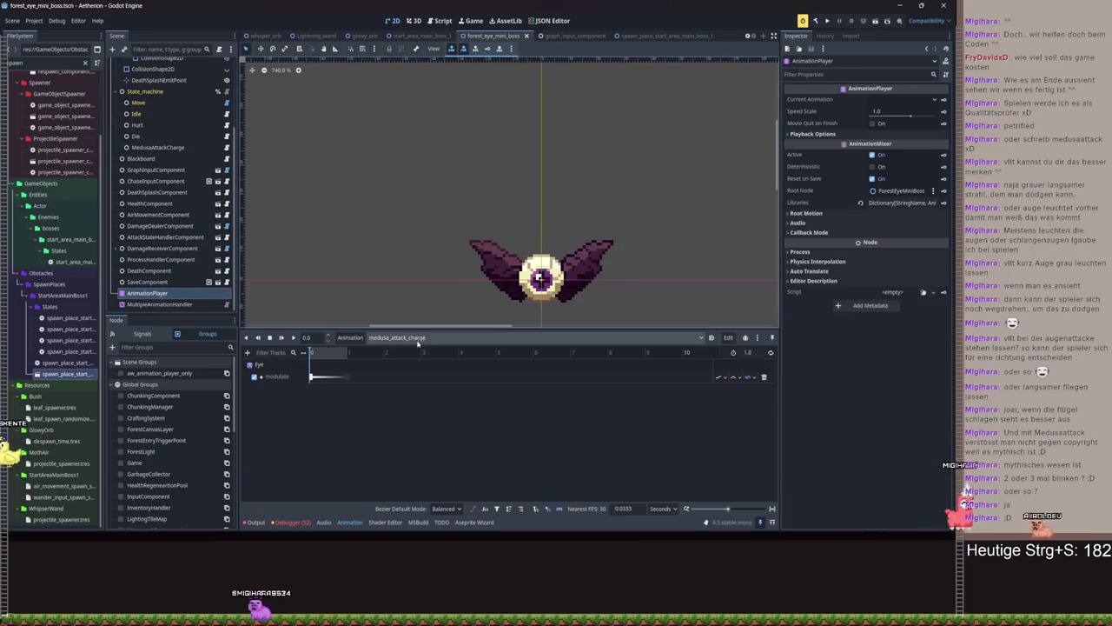
click(246, 352)
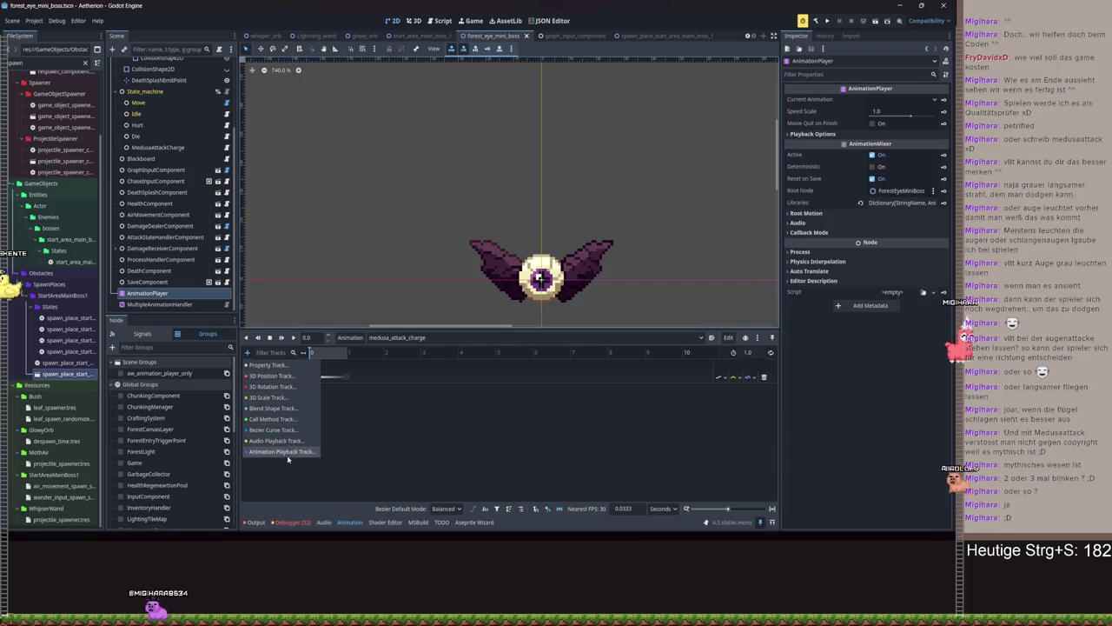
click(267, 365)
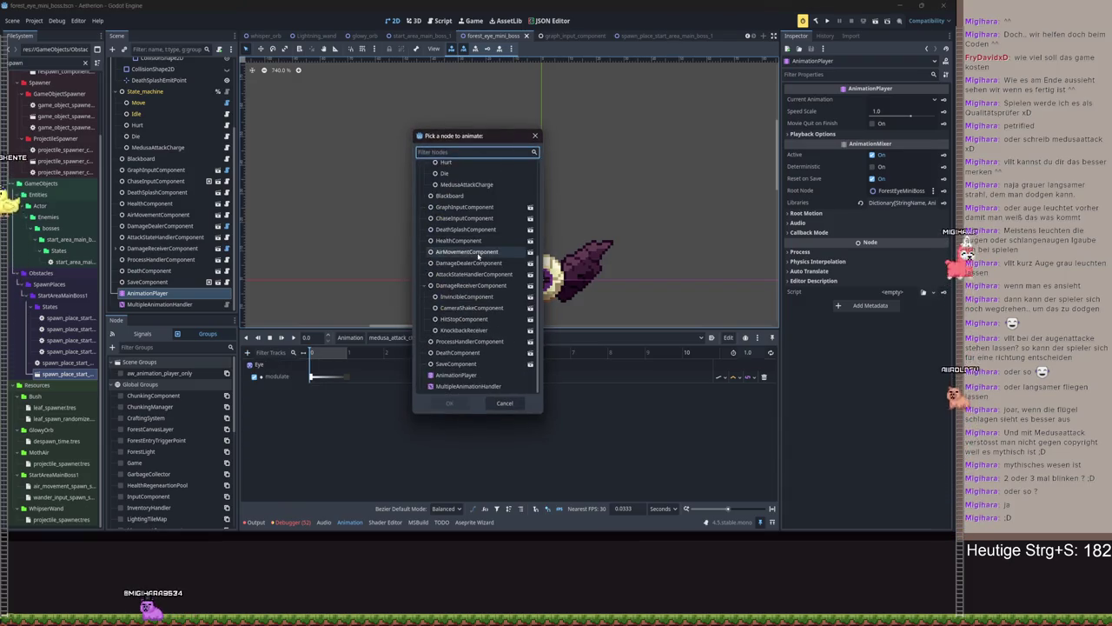
click(535, 136)
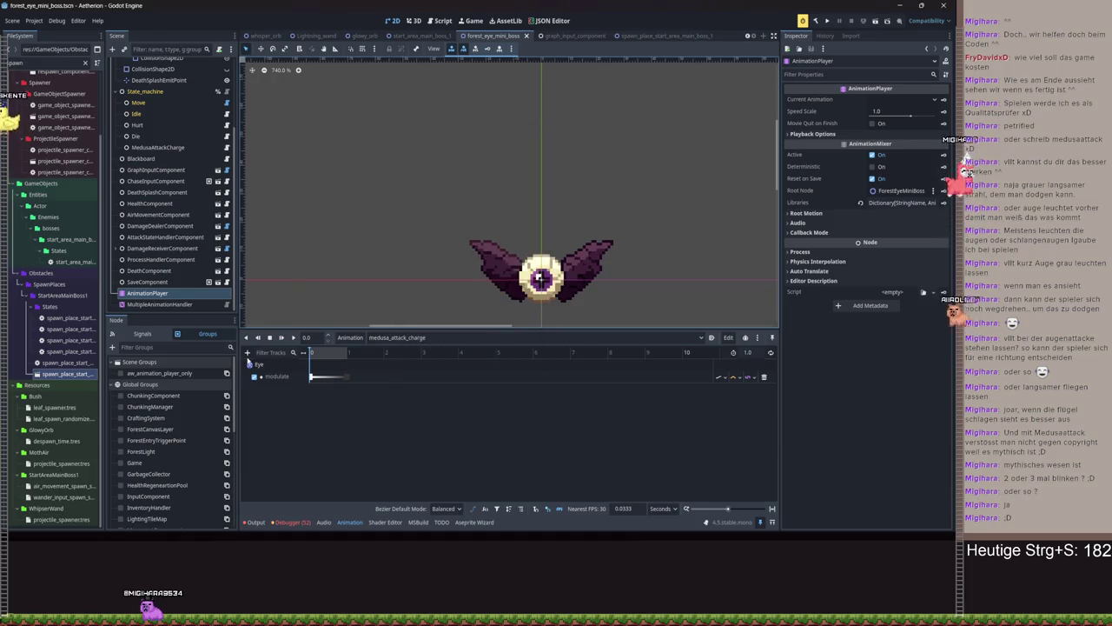
click(247, 352)
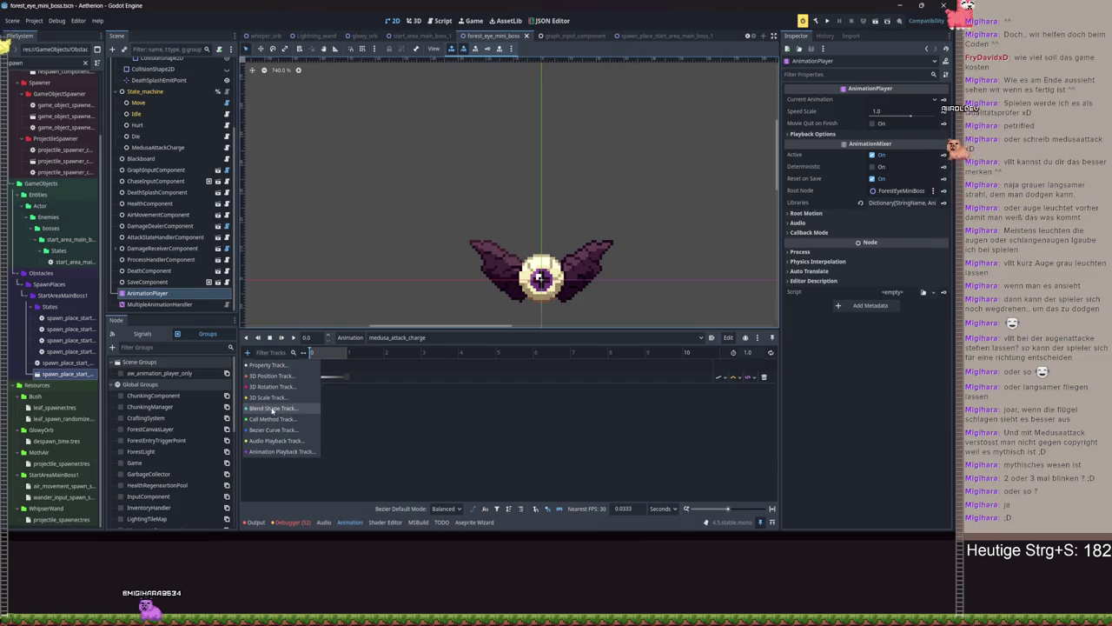
click(278, 408)
click(504, 403)
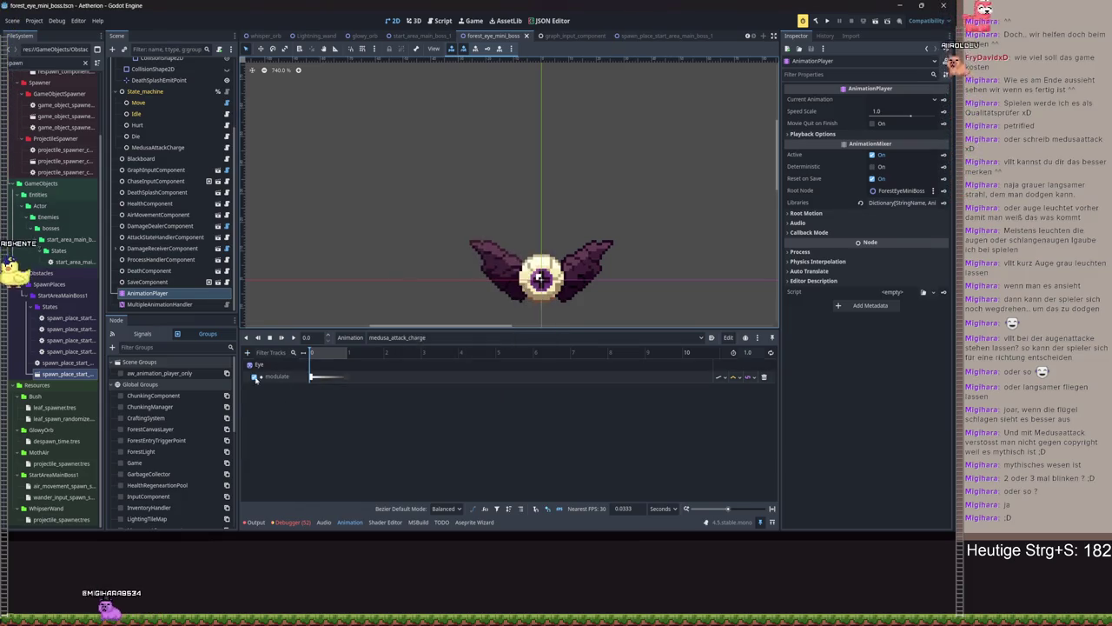
click(247, 352)
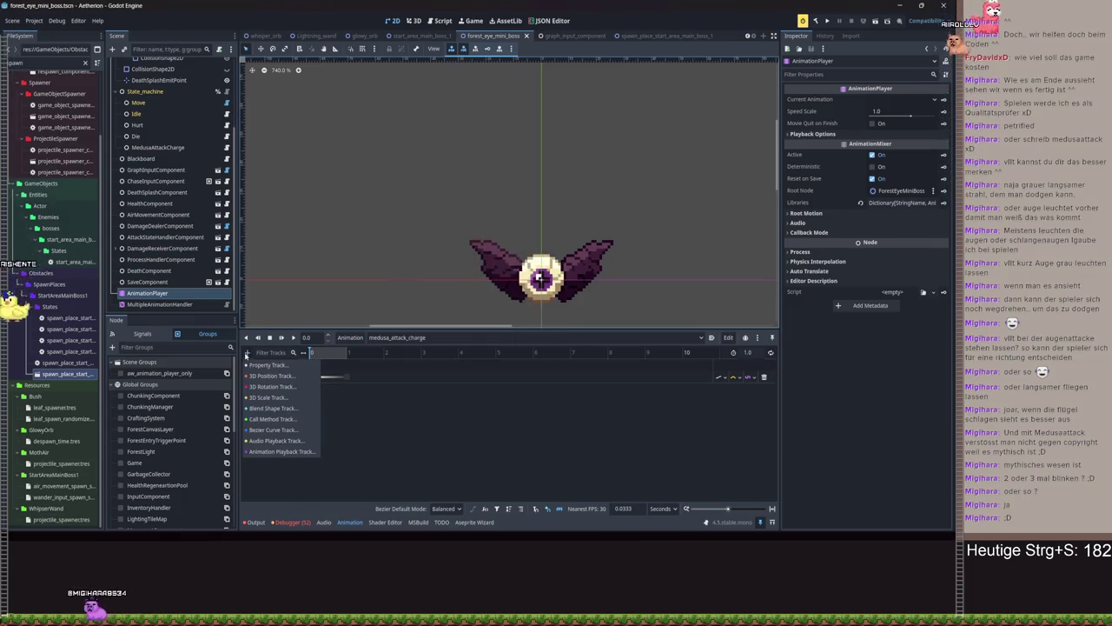
click(283, 451)
click(505, 403)
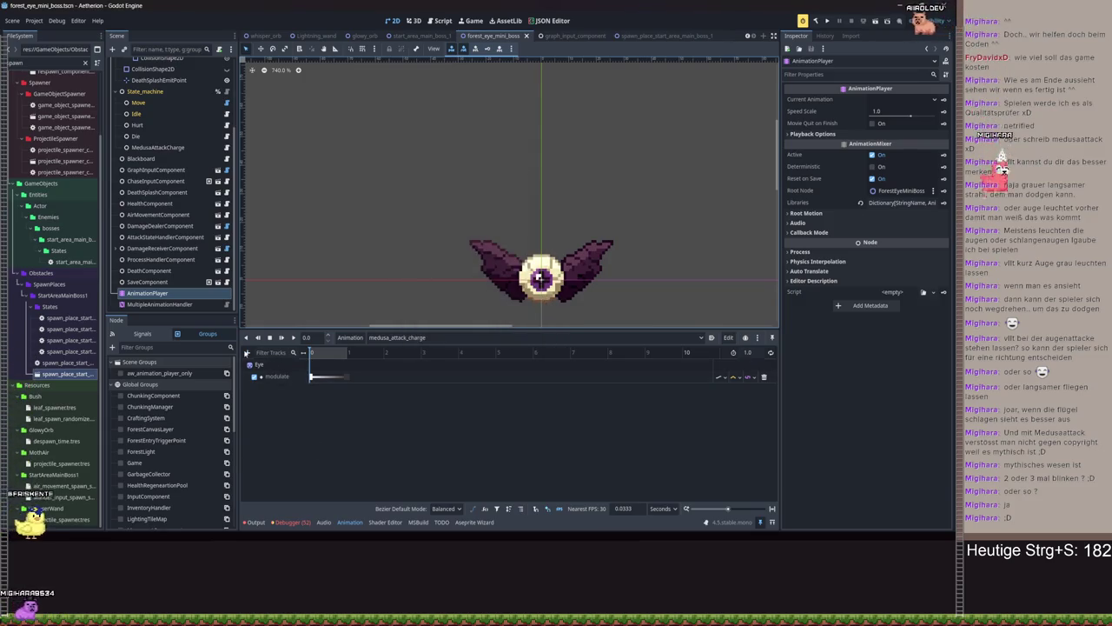
click(247, 352)
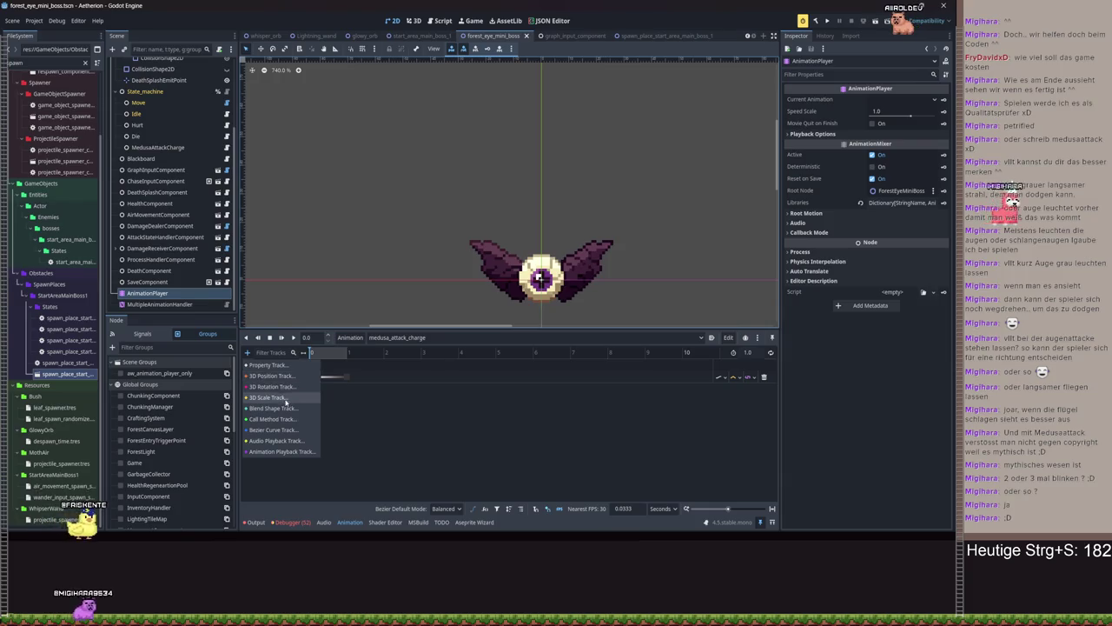
click(518, 398)
key(ctrl+v)
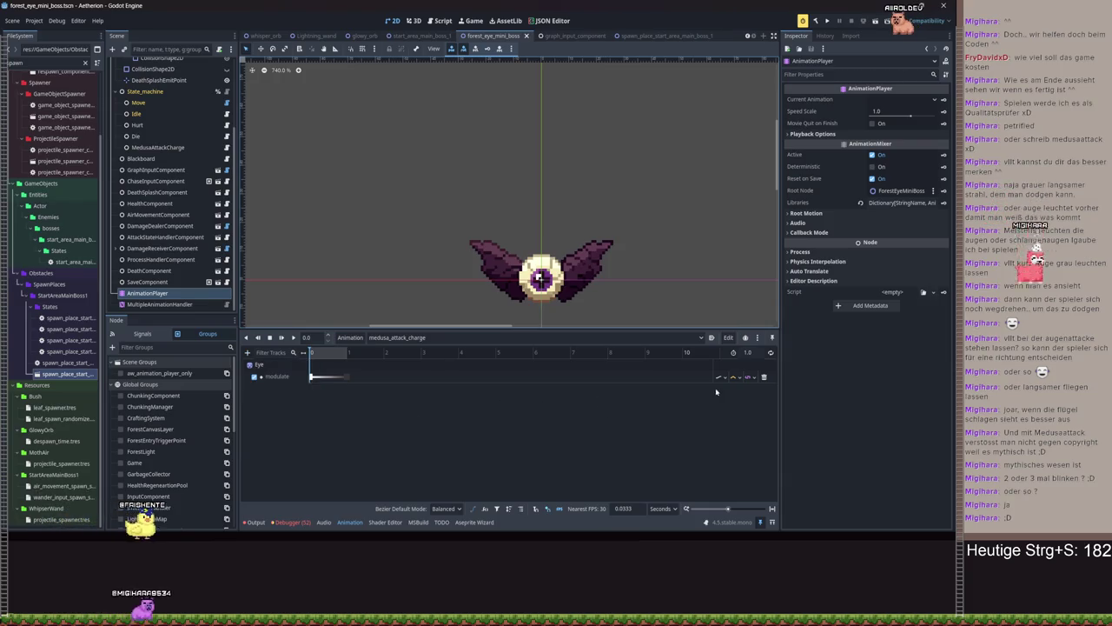
click(719, 377)
click(720, 378)
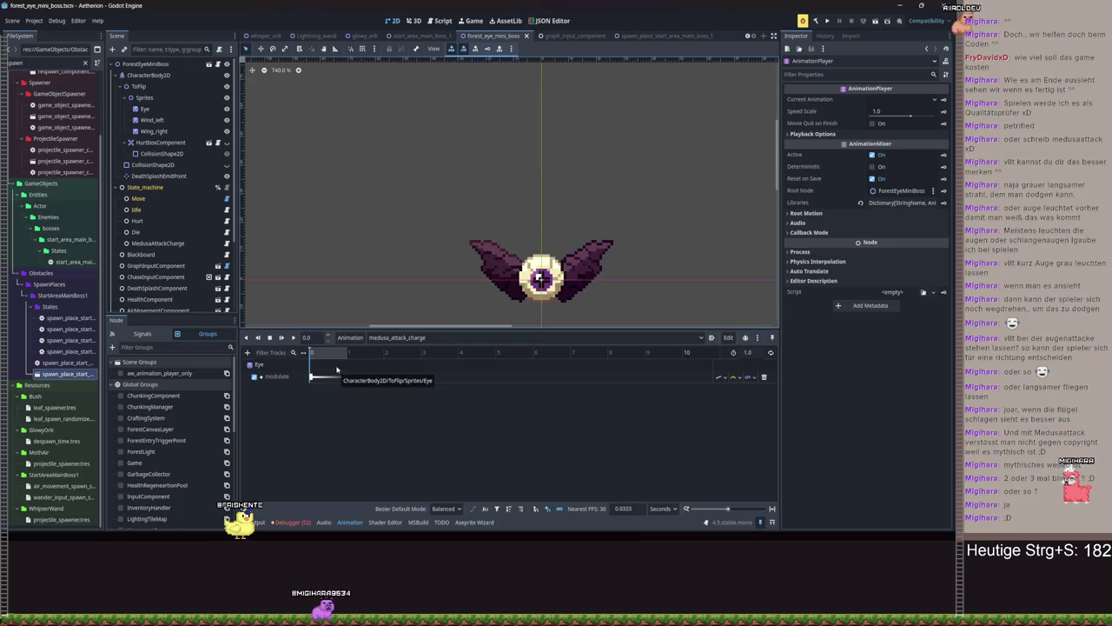
Scrub the medusa_attack_charge timeline to preview the eye darkening near the end
click(247, 352)
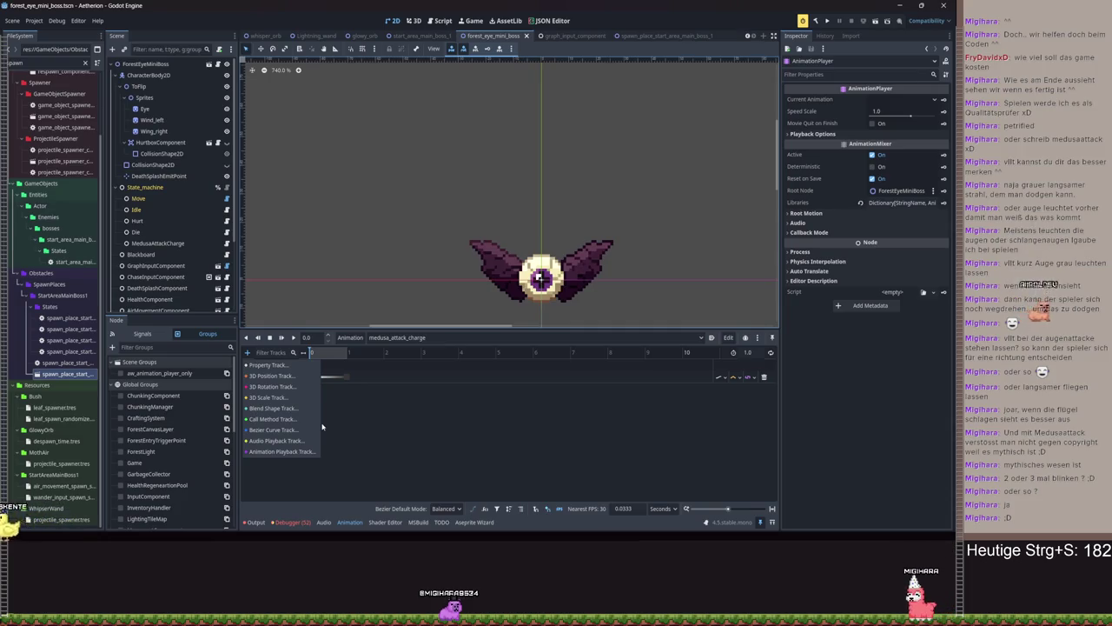
key(ctrl+z)
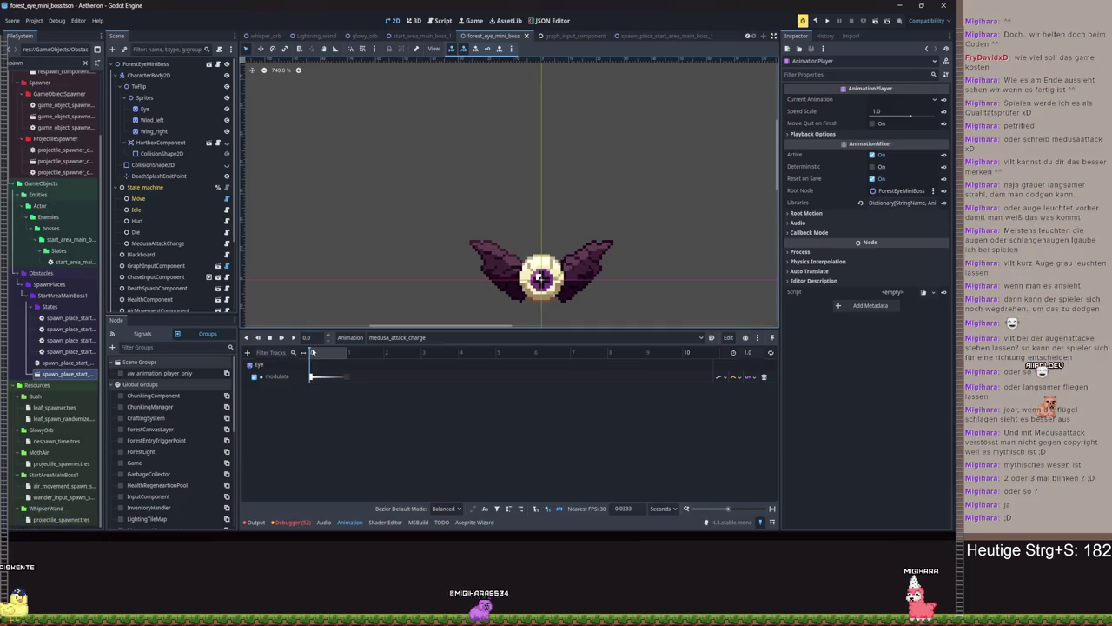
drag(317, 352, 343, 356)
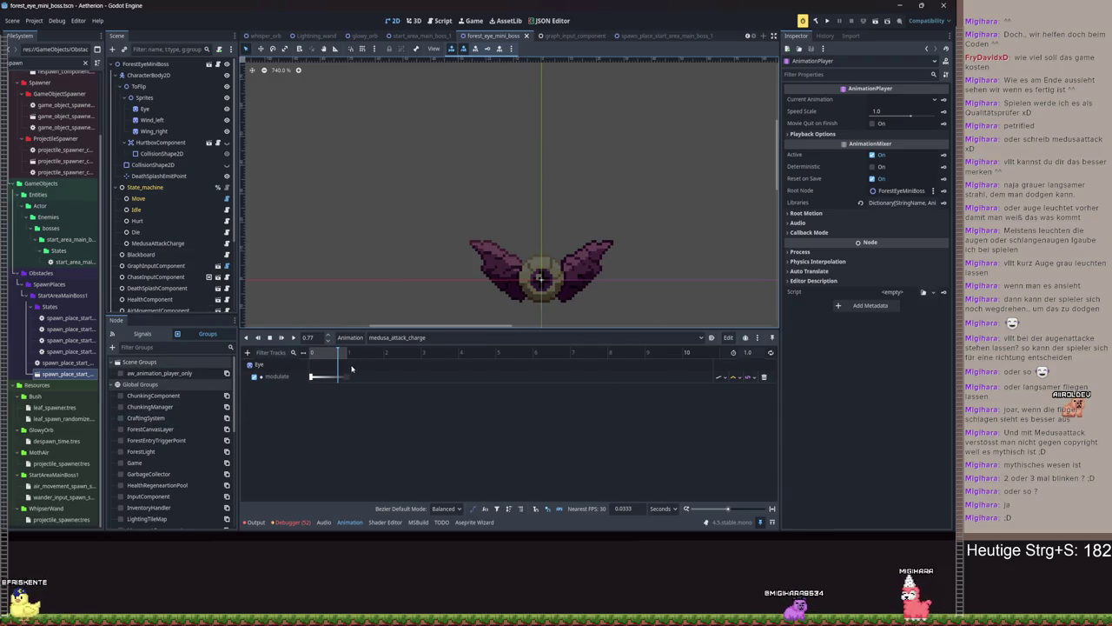
drag(337, 352, 304, 361)
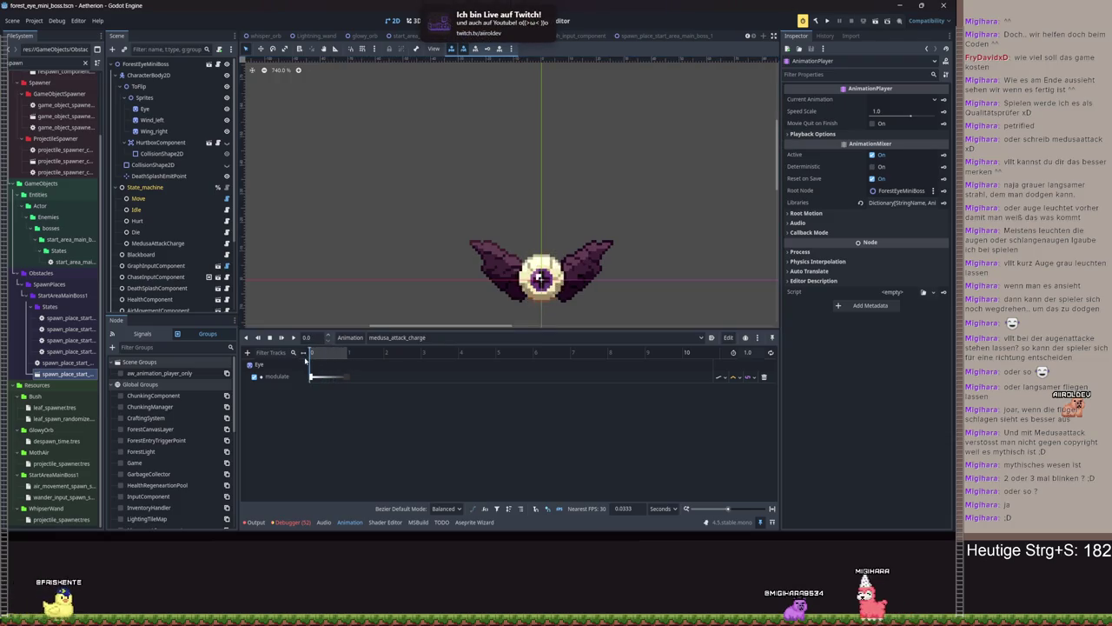
Play the animation from the start, then bring up the Eye sprite's Modulate colour
click(294, 337)
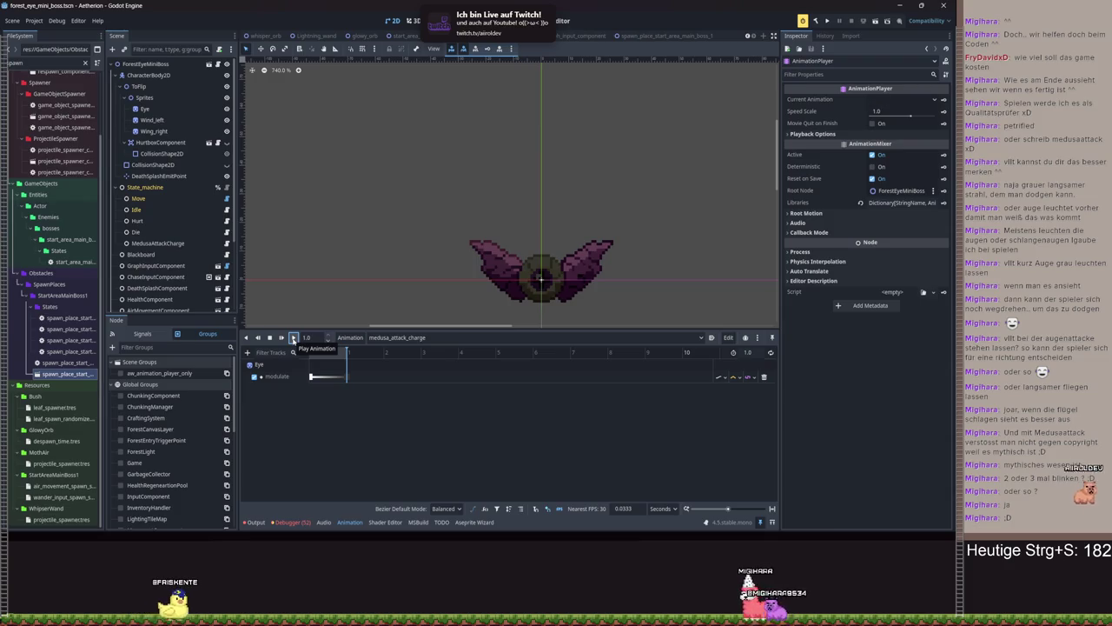
drag(346, 354, 276, 354)
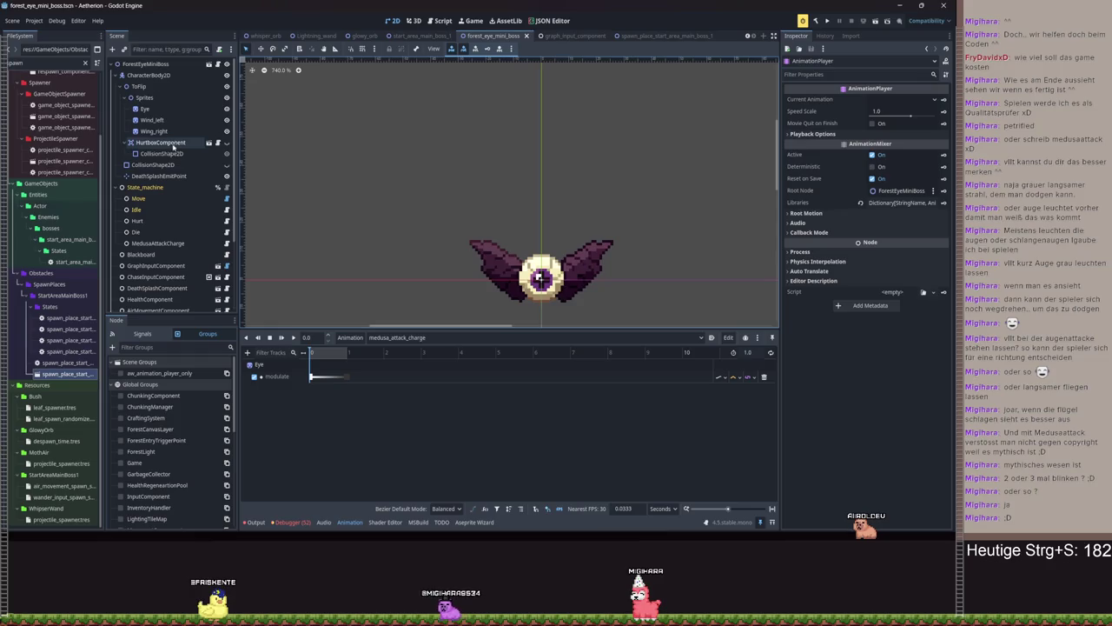
click(145, 109)
click(885, 207)
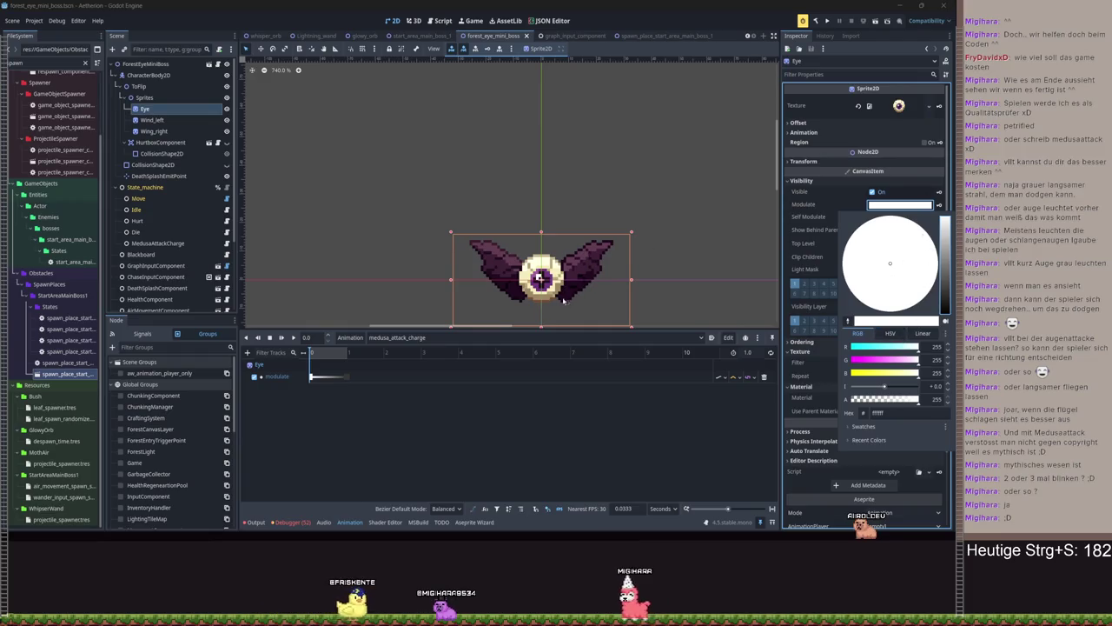
Recheck the Eye's Modulate colour settings without changing them
click(575, 218)
scroll(493, 198, up, 3)
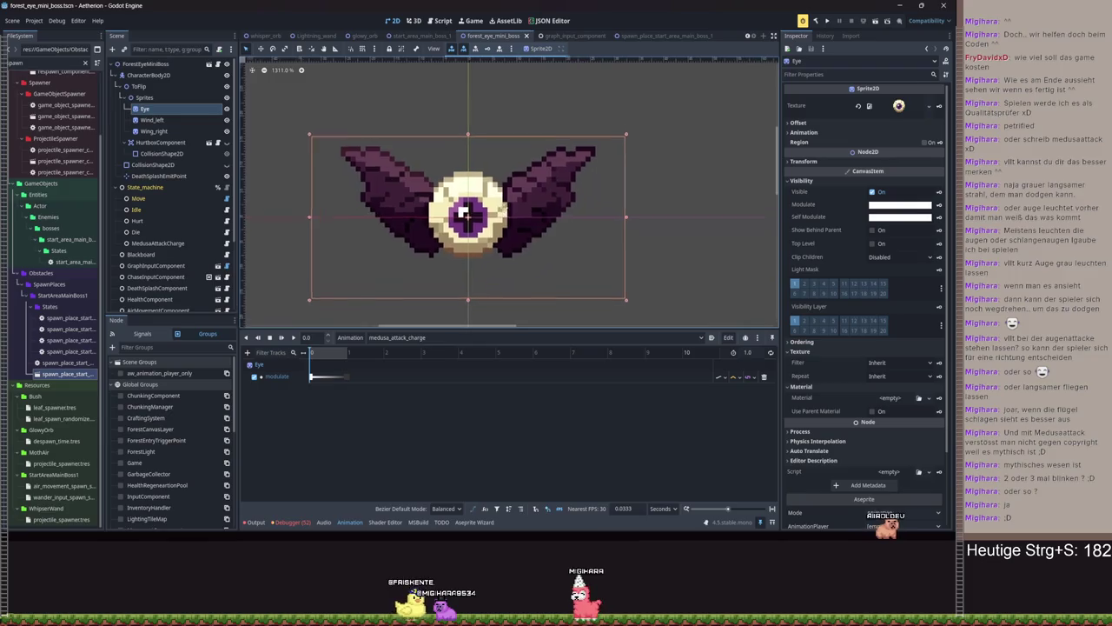
click(902, 206)
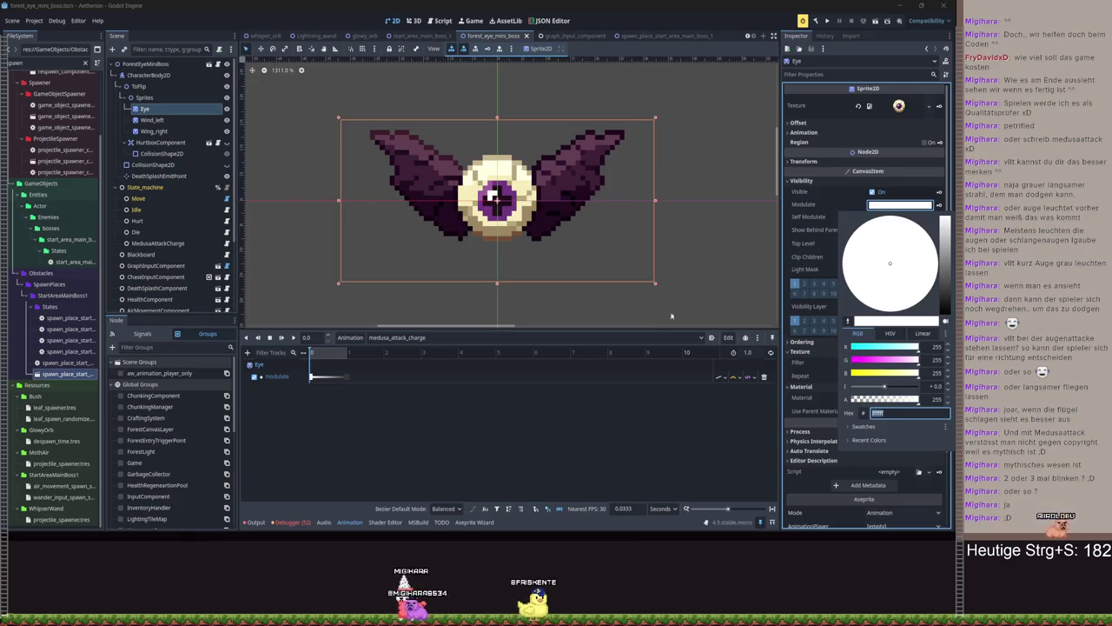
click(712, 438)
Set the Eye's Self Modulate to an overbright Color(1.416, 1.416, 1.416)
click(882, 218)
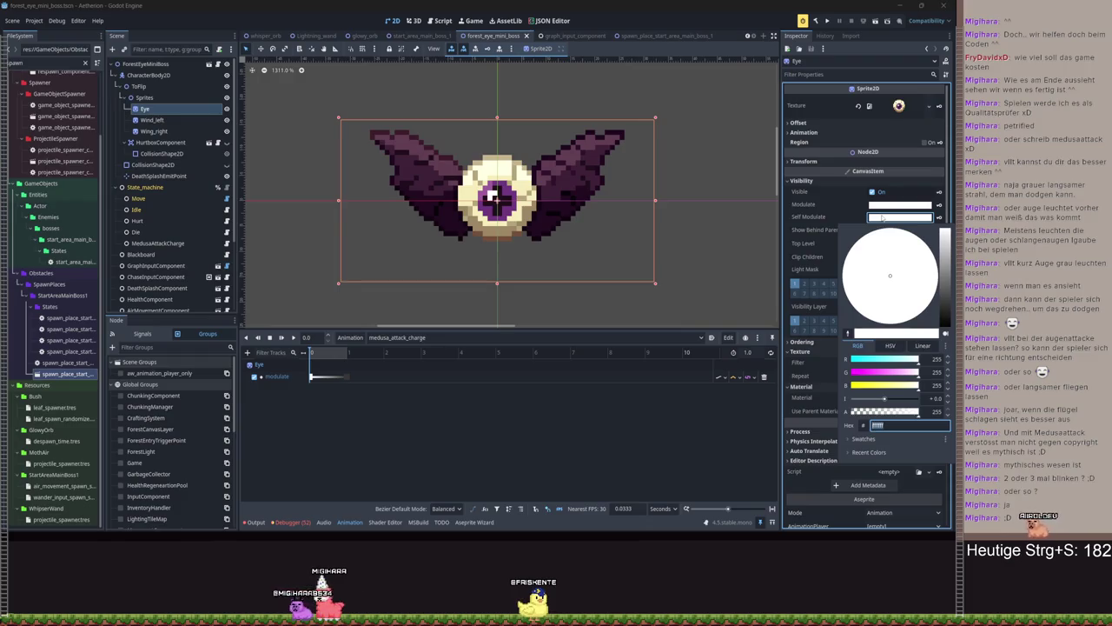
drag(886, 400, 898, 398)
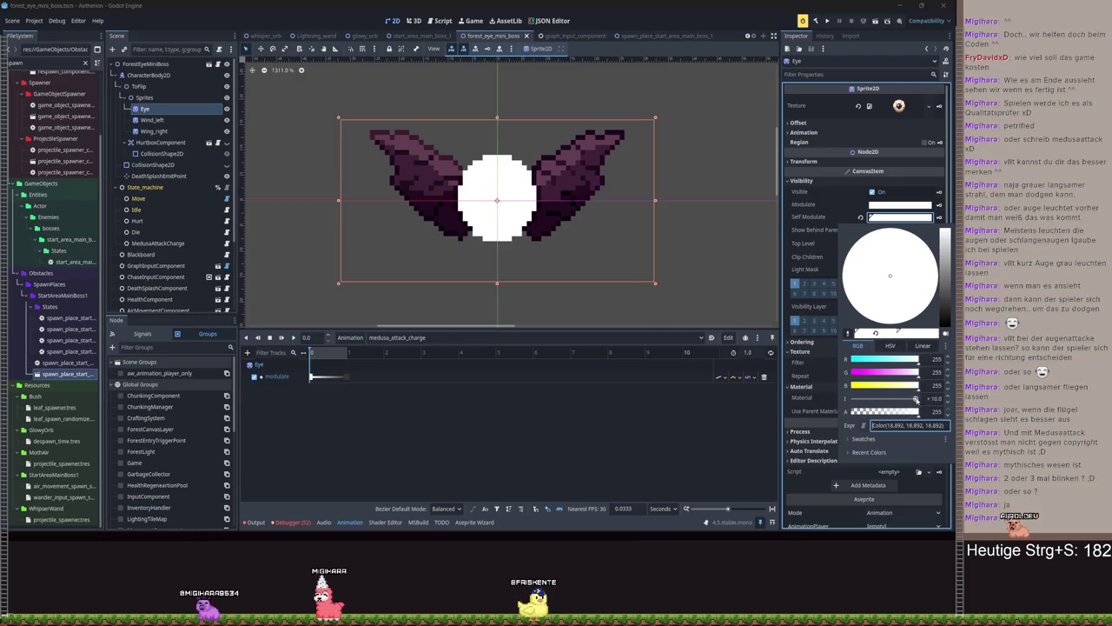
mouse_move(917, 399)
mouse_down()
mouse_move(875, 400)
mouse_move(889, 397)
mouse_up()
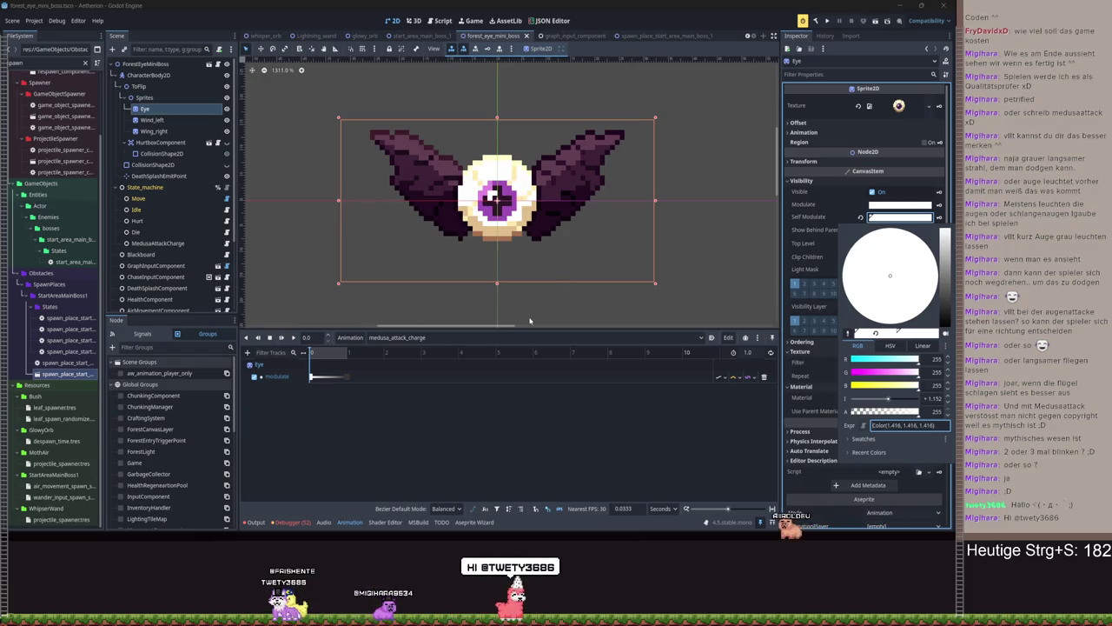
click(405, 347)
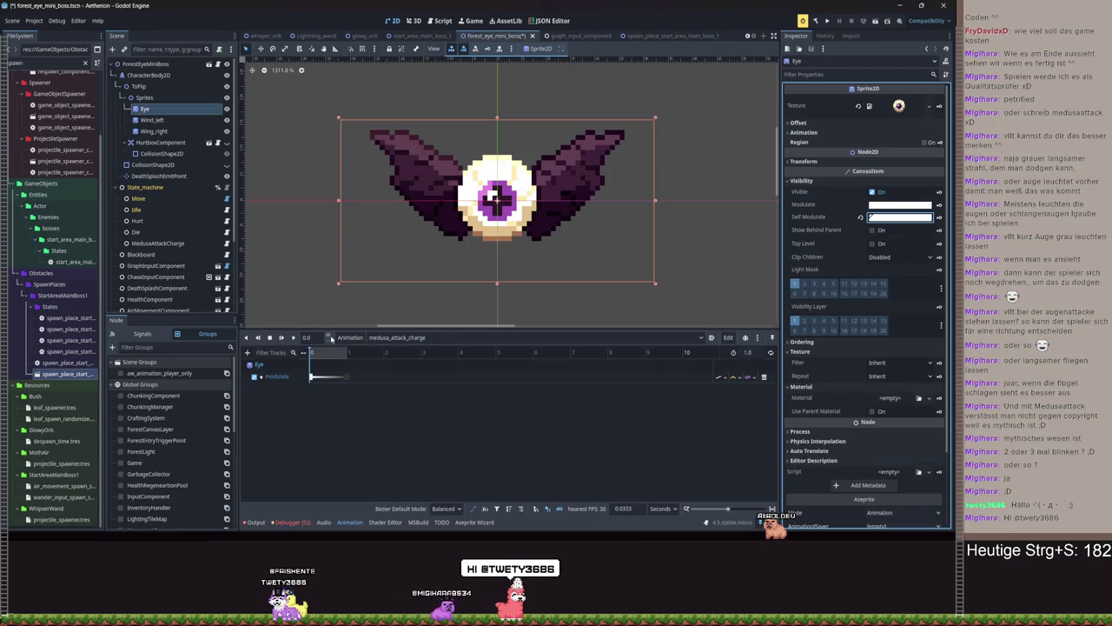
click(350, 338)
Create a new animation named medusa_attack
click(363, 350)
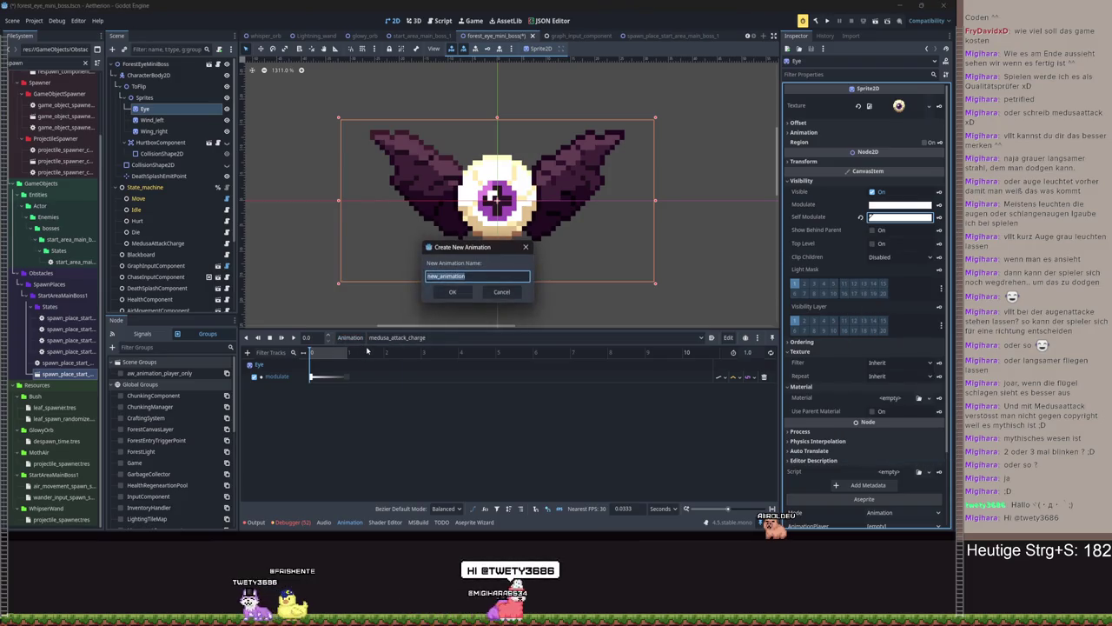
text(medusa_a)
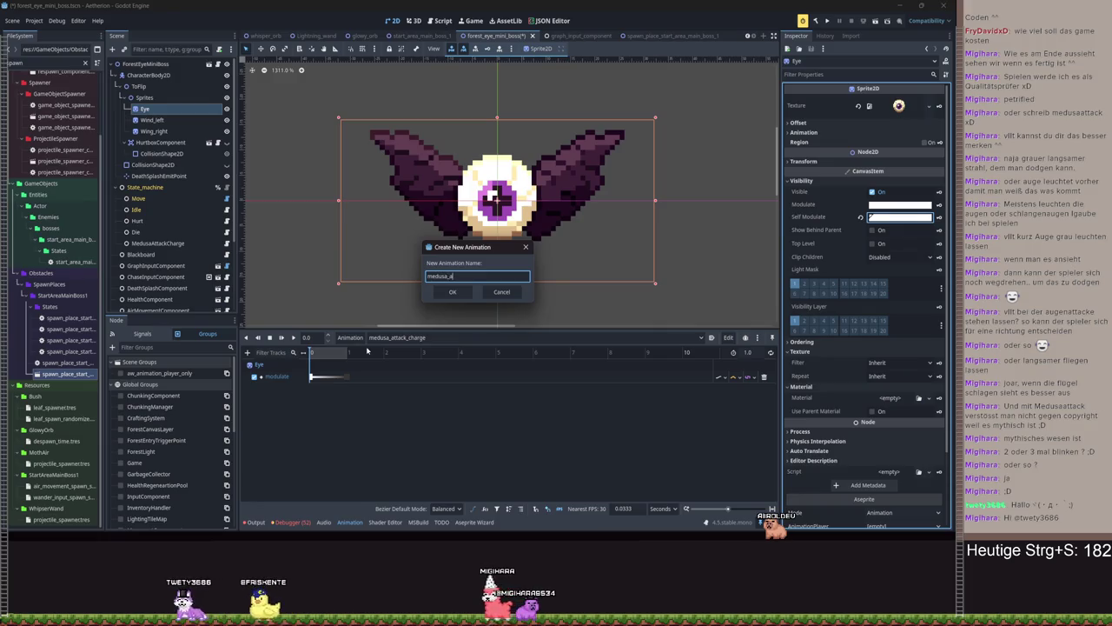
key(BackSpace)
key(BackSpace)
key(BackSpace)
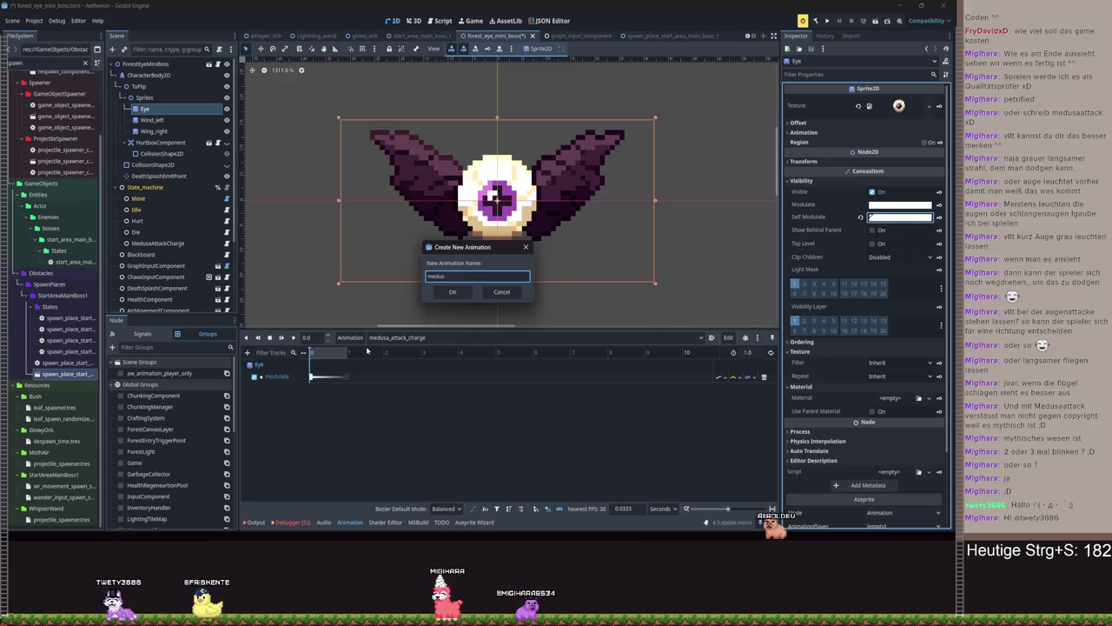
text(ack)
key(Return)
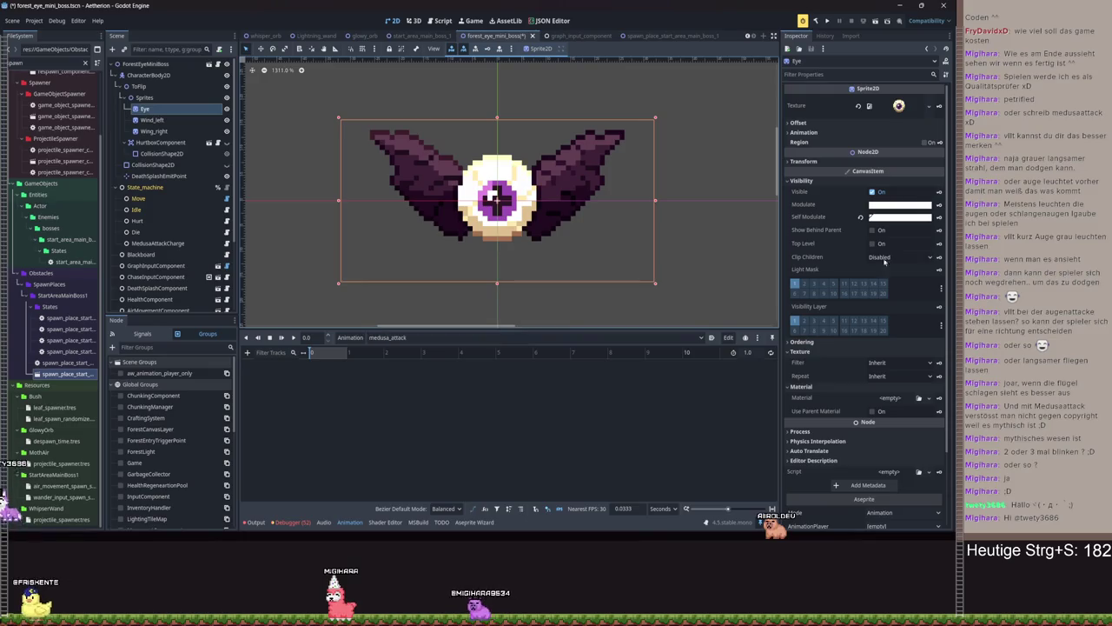
Check the Eye's darkened Modulate at the end of medusa_attack_charge
click(902, 207)
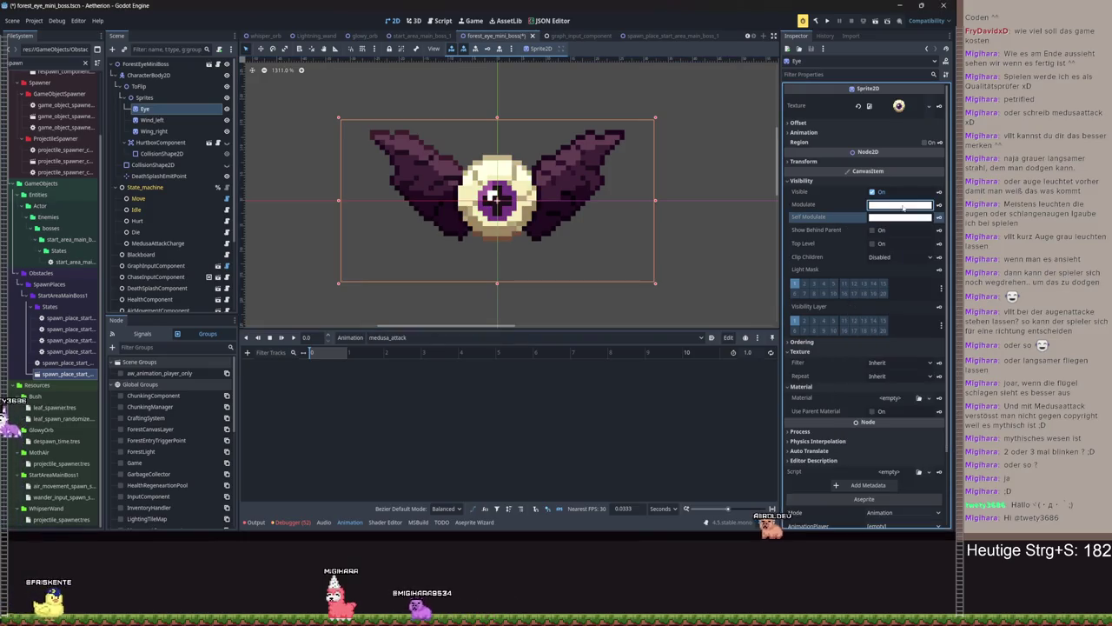
click(435, 339)
click(411, 371)
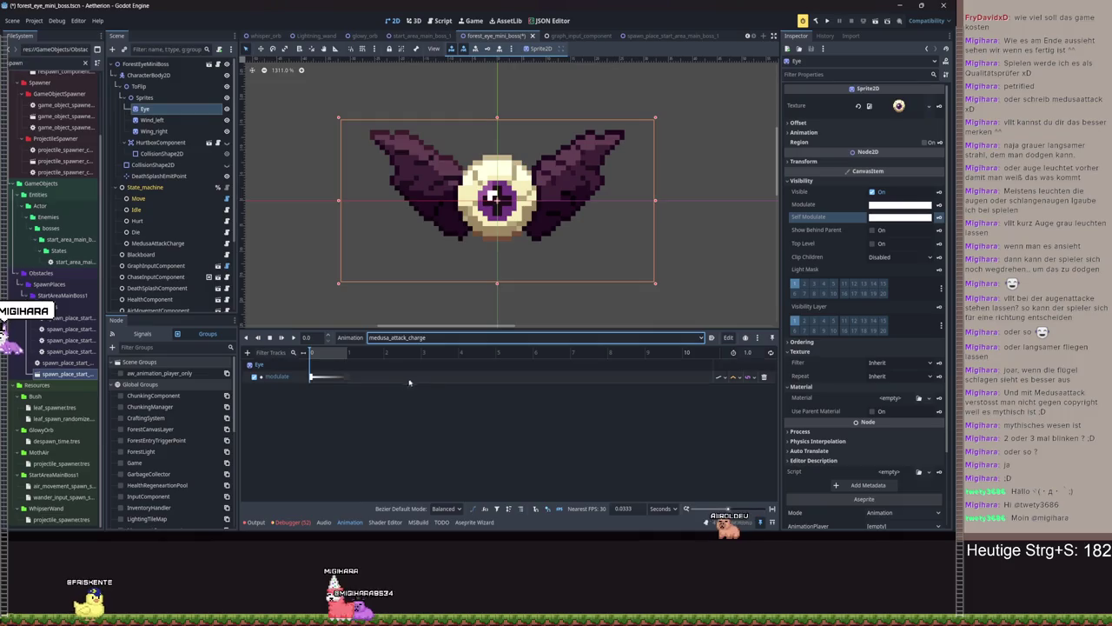
click(346, 353)
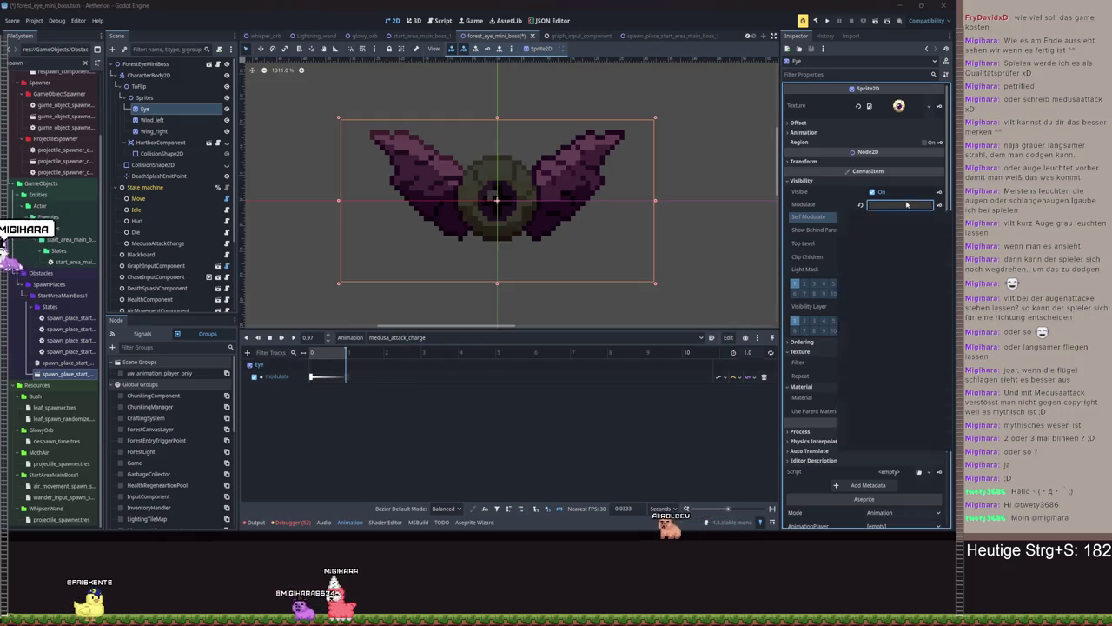
click(902, 204)
key(Escape)
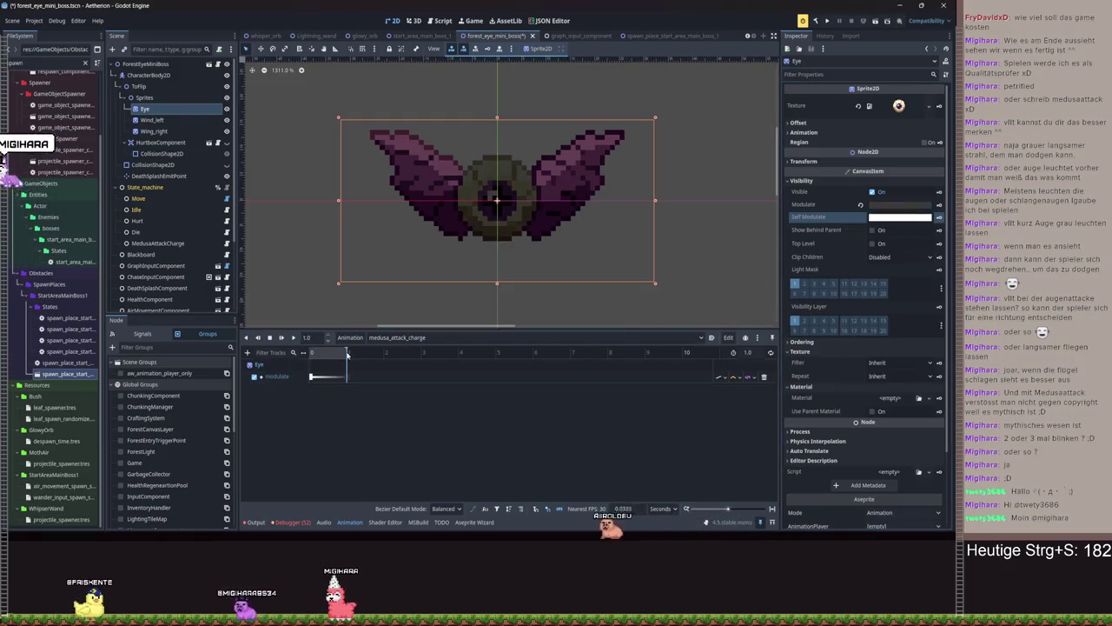
click(921, 206)
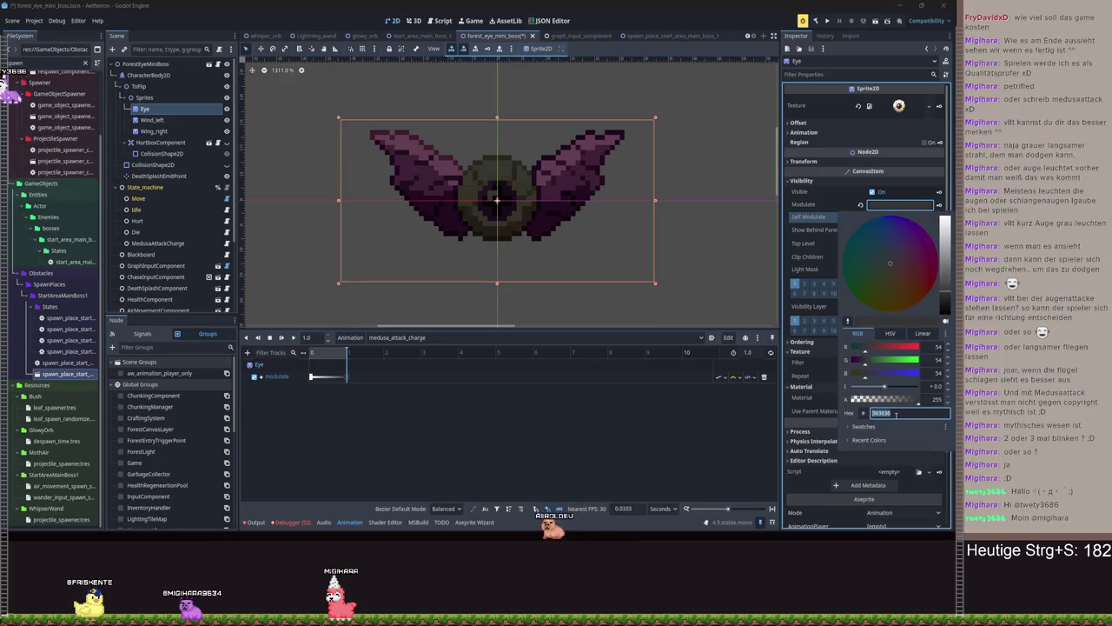
key(Escape)
Switch to medusa_attack and key an Eye modulate track at the start
click(398, 337)
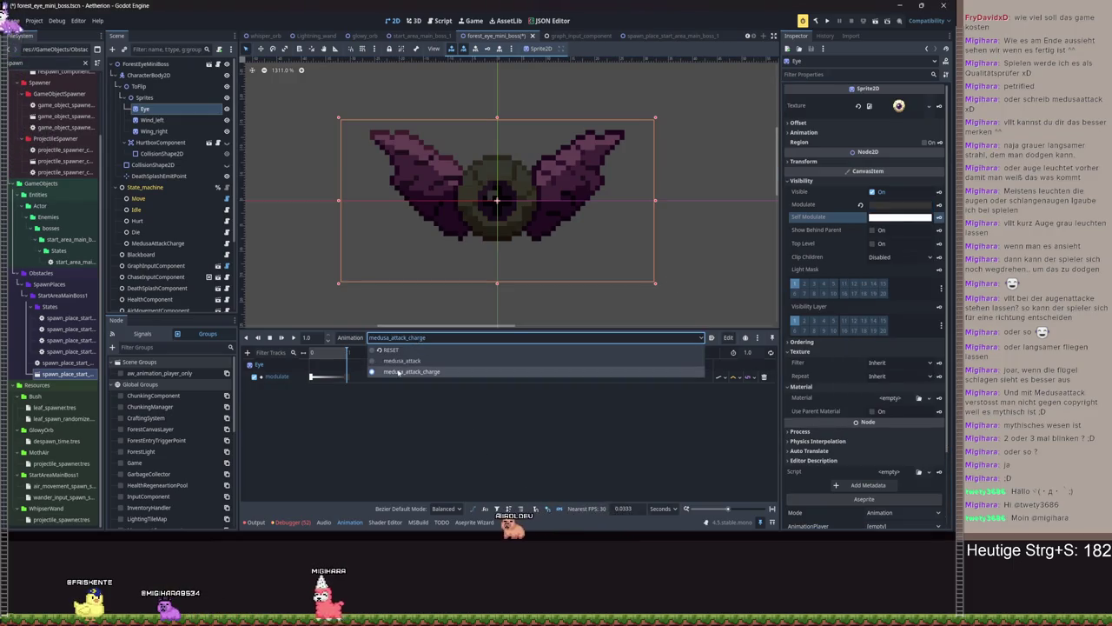
click(388, 361)
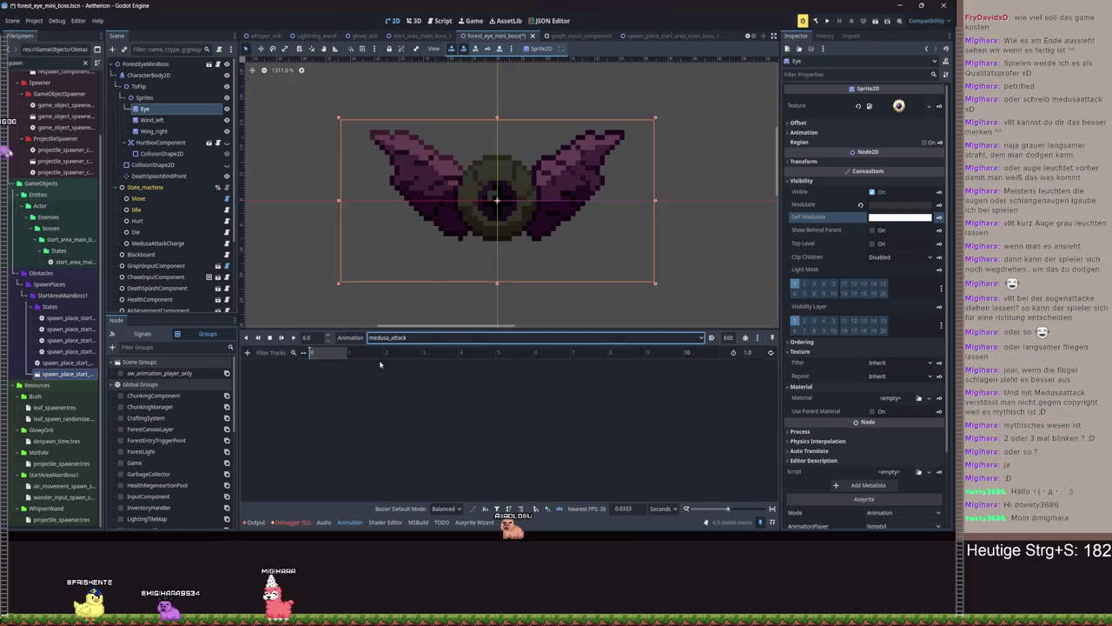
click(939, 206)
Add an Eye:modulate track and key a white, roughly double-brightness modulate colour
click(447, 300)
click(335, 352)
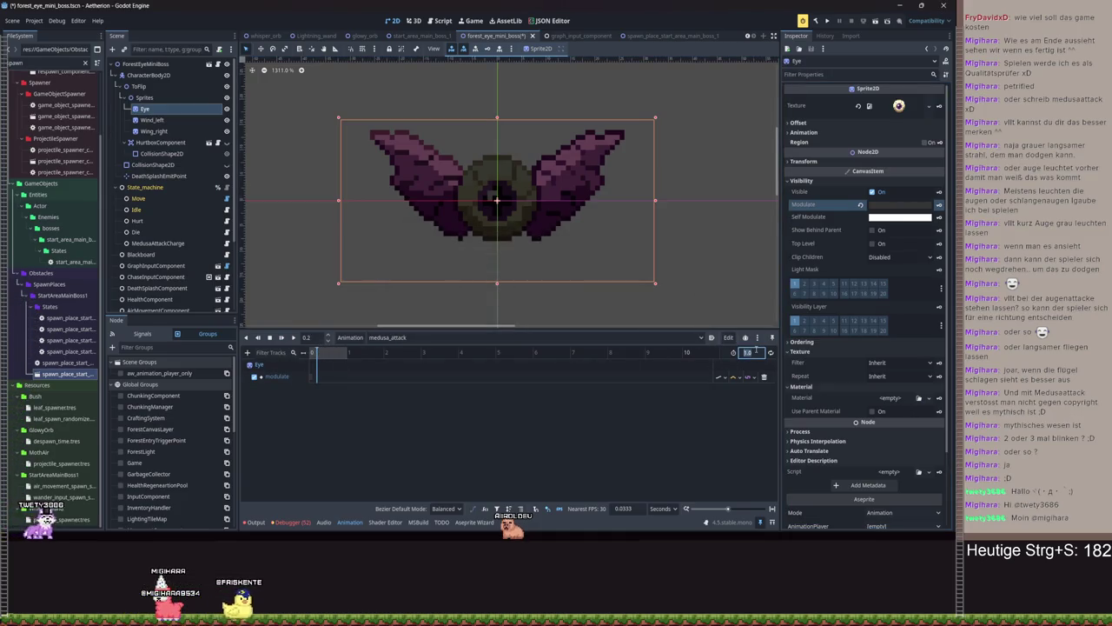
click(752, 352)
text(0.2)
click(888, 206)
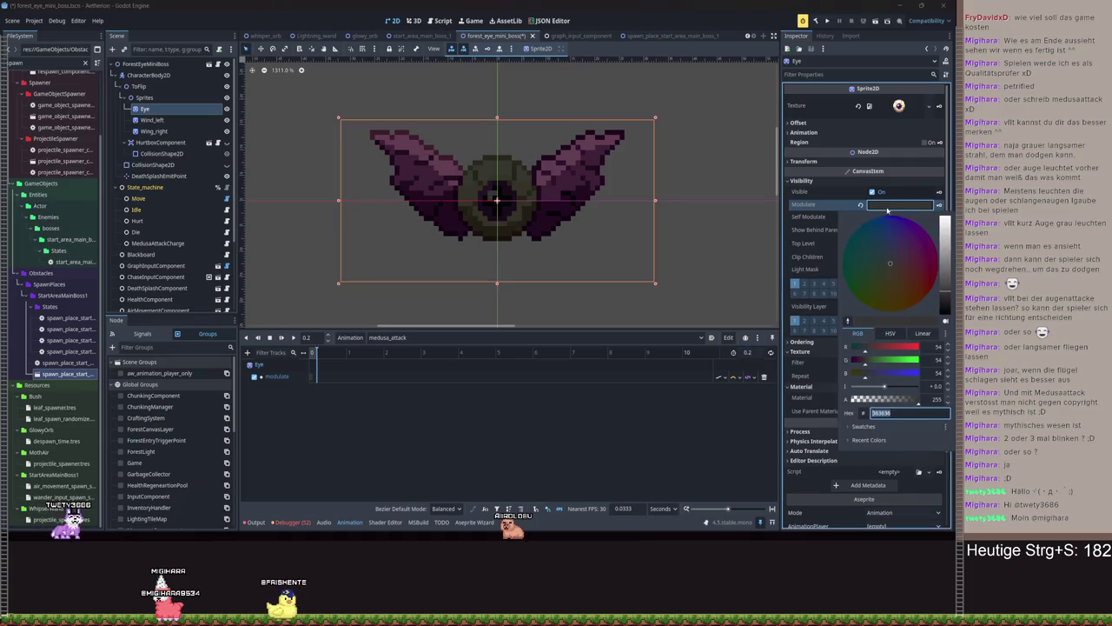
drag(942, 270, 943, 215)
drag(885, 385, 889, 389)
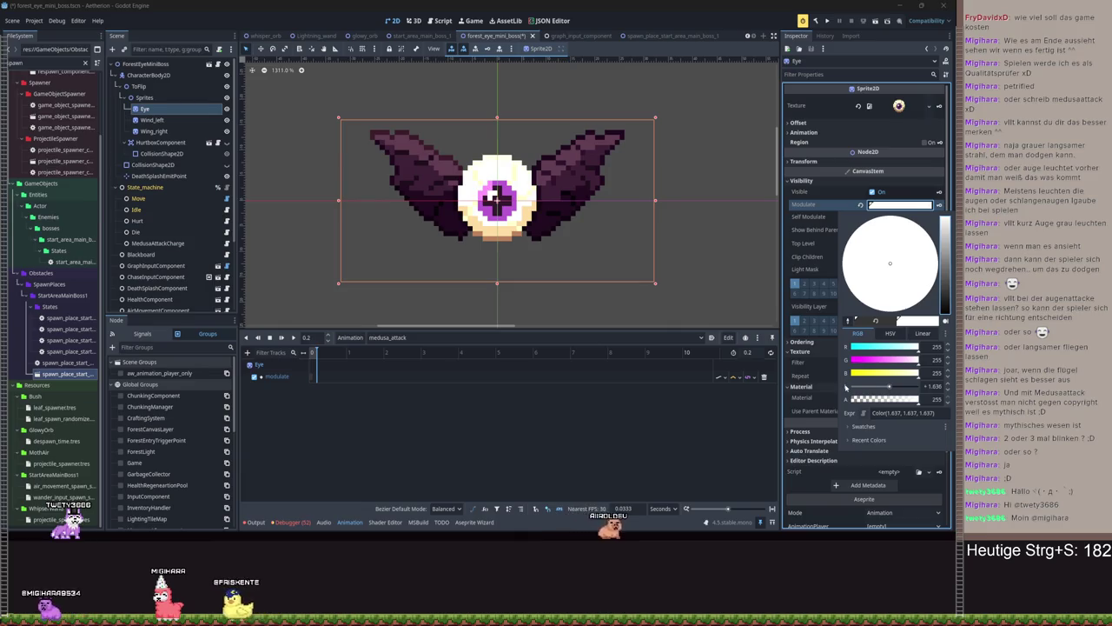
key(Escape)
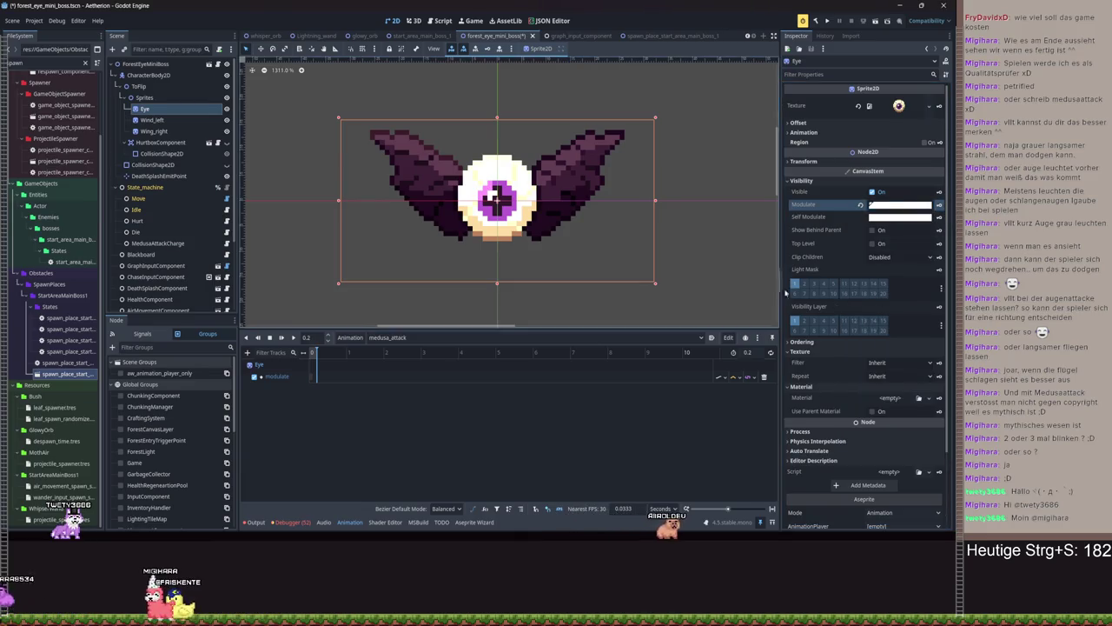
click(939, 205)
Set the medusa_attack timing to 0.3 seconds, preview the flash, and save the scene
click(315, 352)
text(0.3)
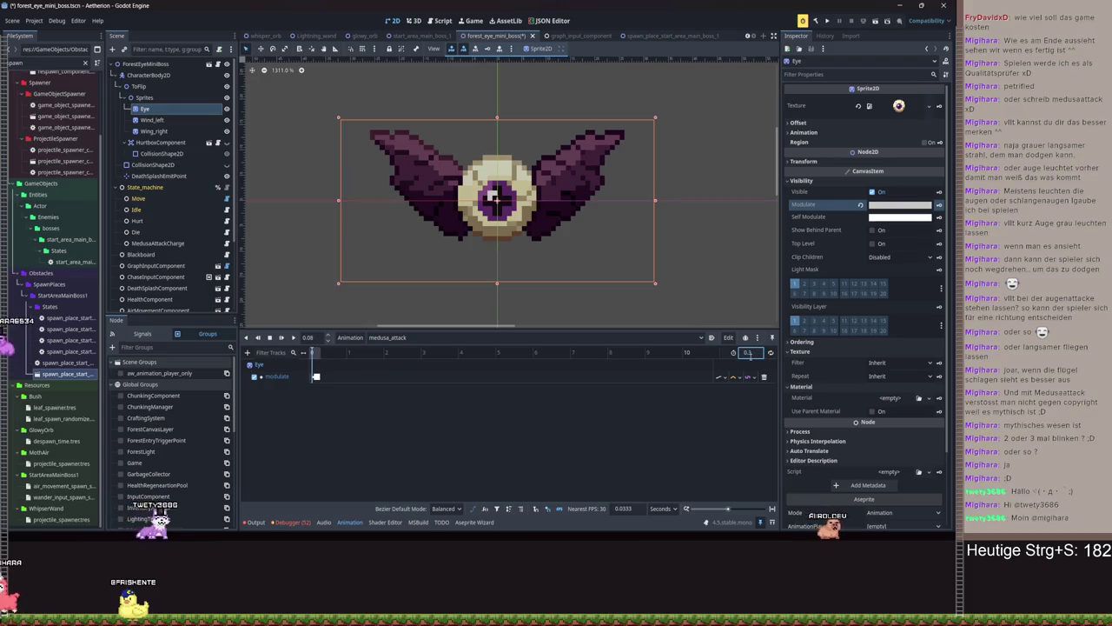
click(319, 352)
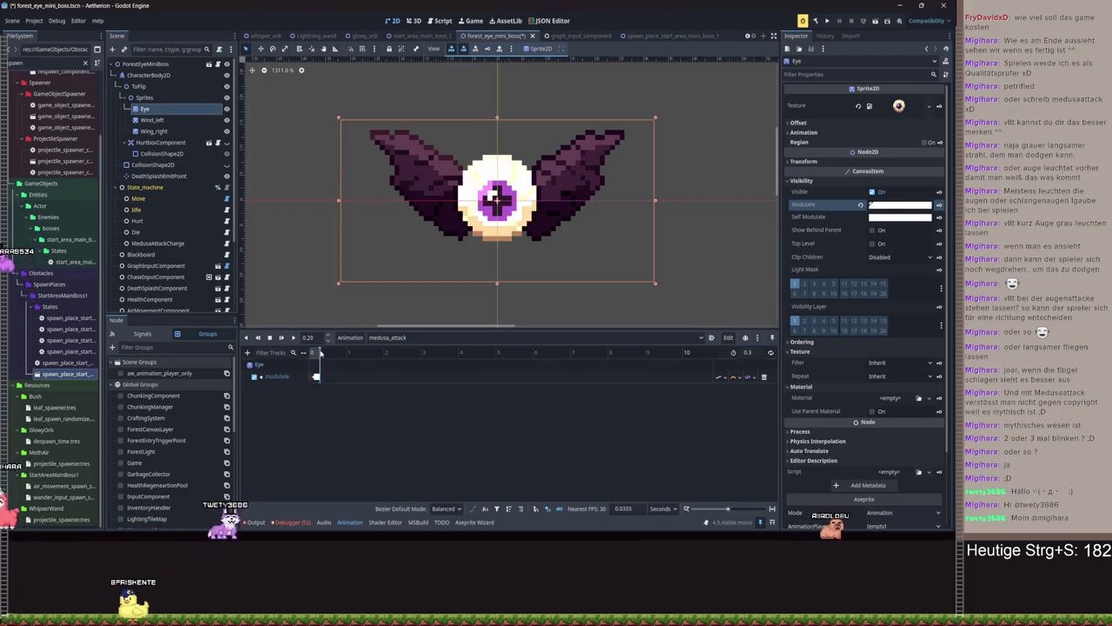
click(320, 352)
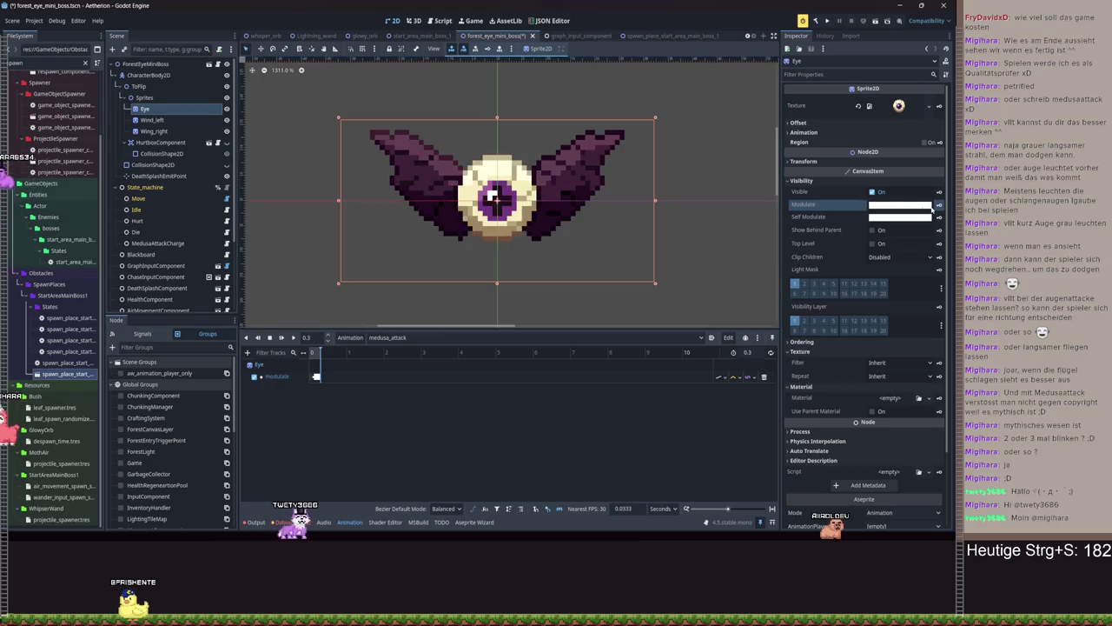
click(293, 337)
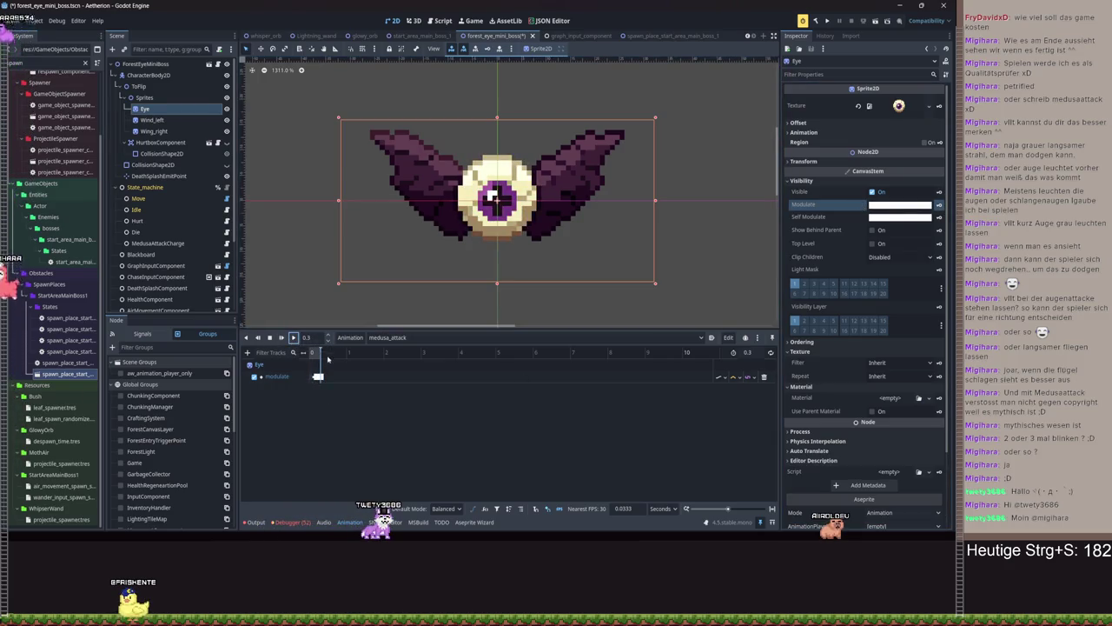
drag(328, 354, 273, 357)
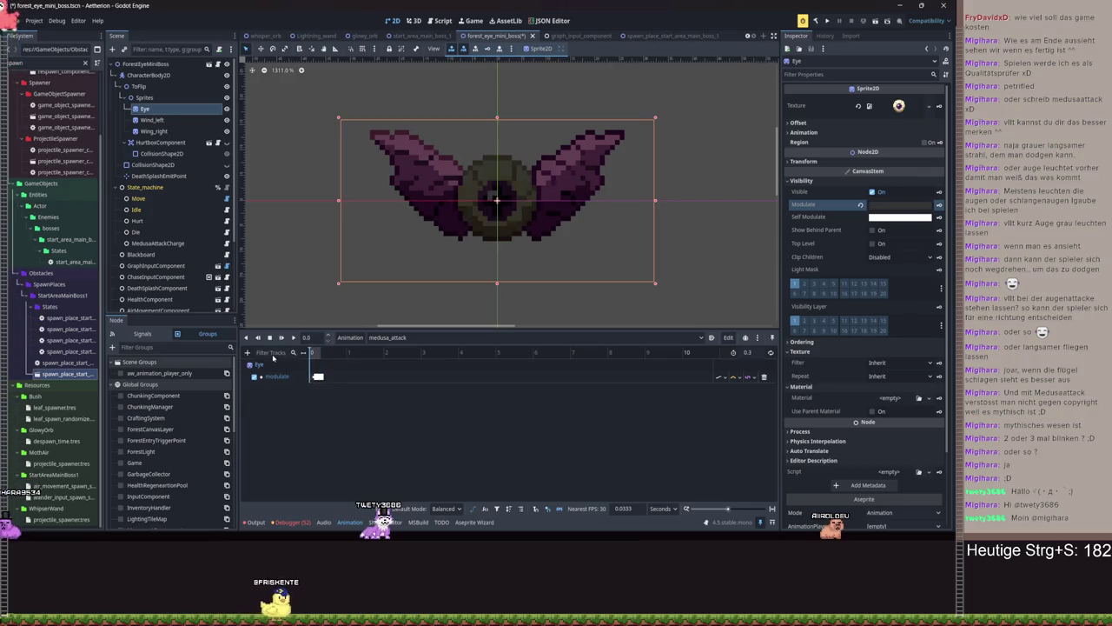
key(ctrl+s)
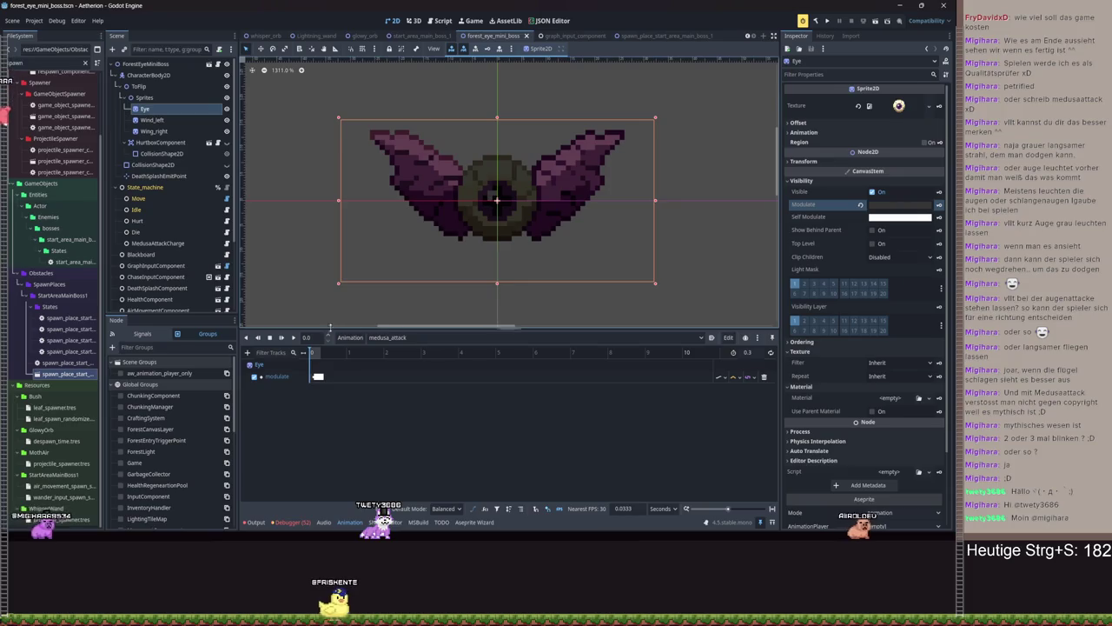
click(294, 337)
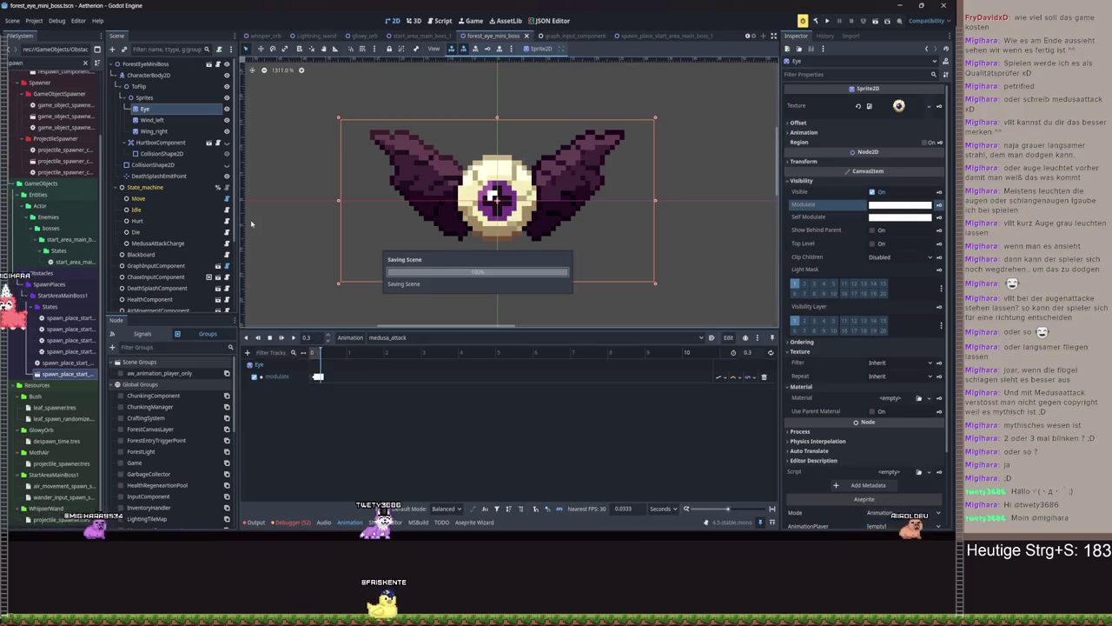
Add a State node under State_machine, rename it MedusaAttack, and save
click(145, 187)
key(ctrl+s)
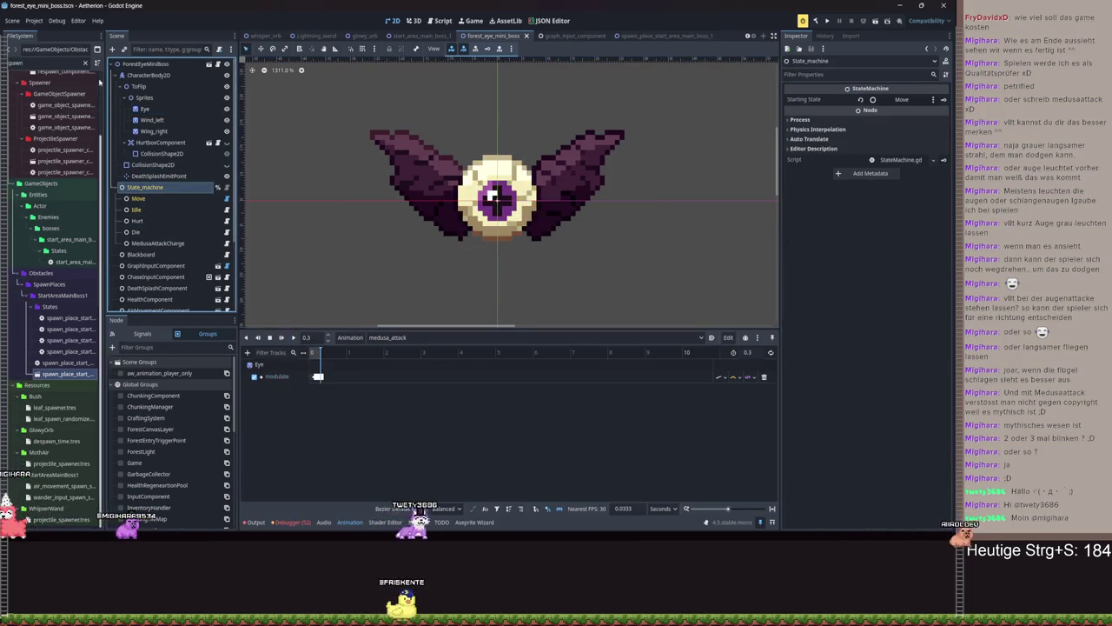
click(113, 49)
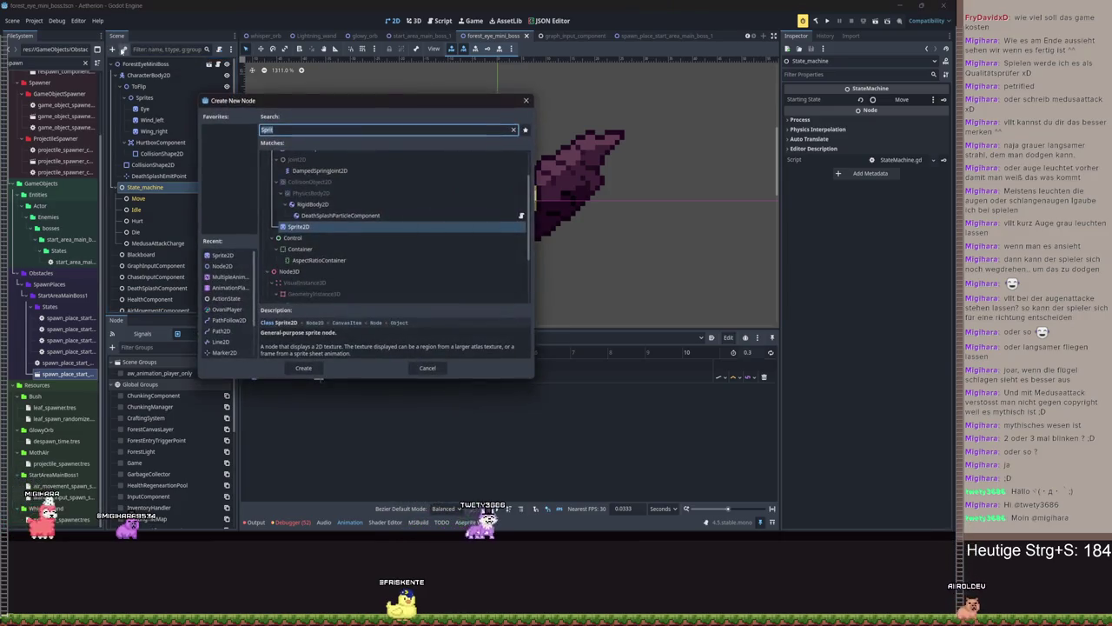
text(State)
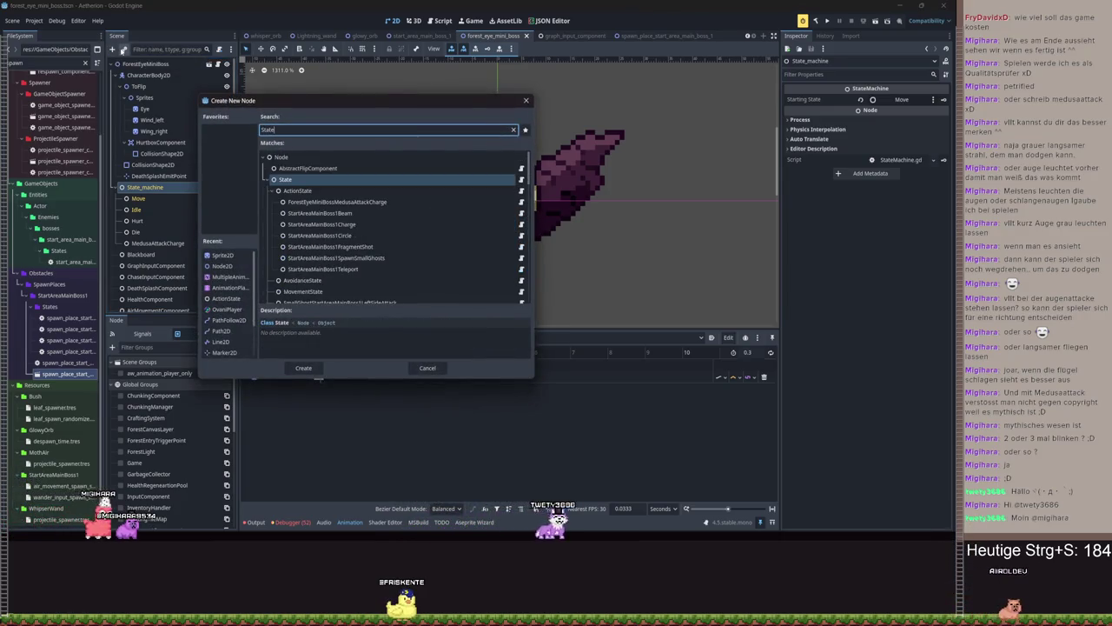
key(Return)
key(F2)
text(MedusaAttack)
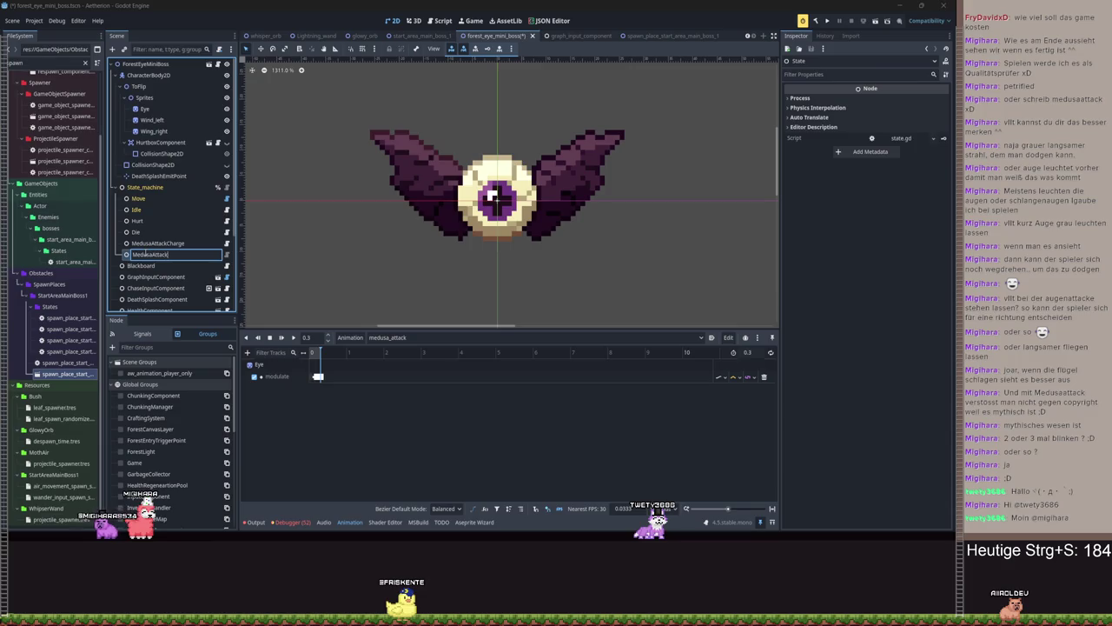
key(Return)
key(ctrl+s)
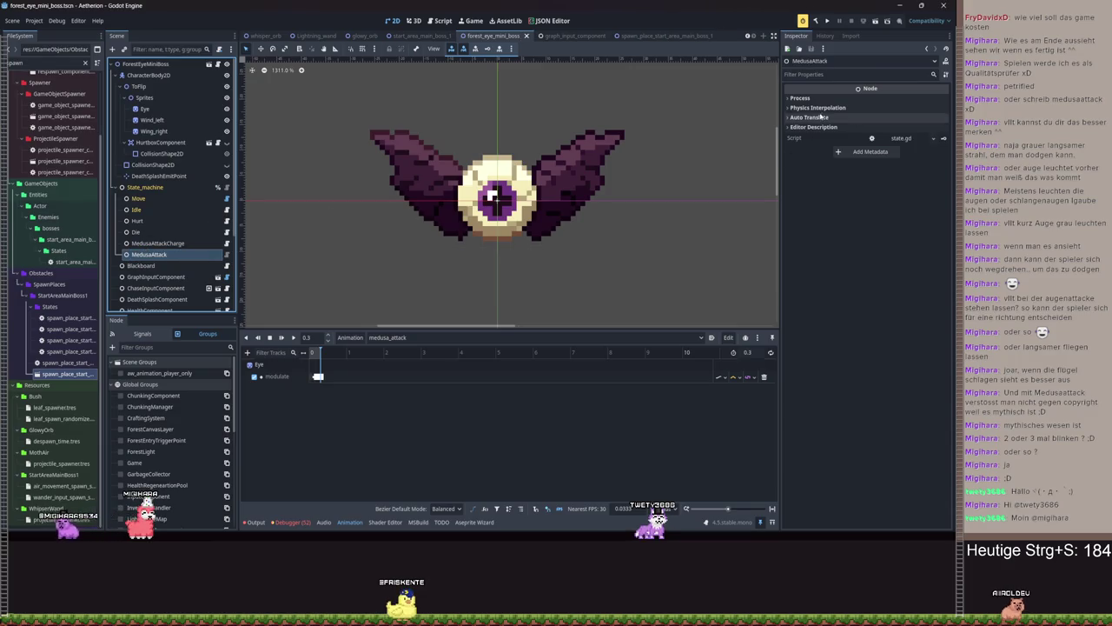
Start a new script at forest_eye_mini_boss/forest_eye_mini_boss_medusa_attack.gd in the States folder
click(933, 138)
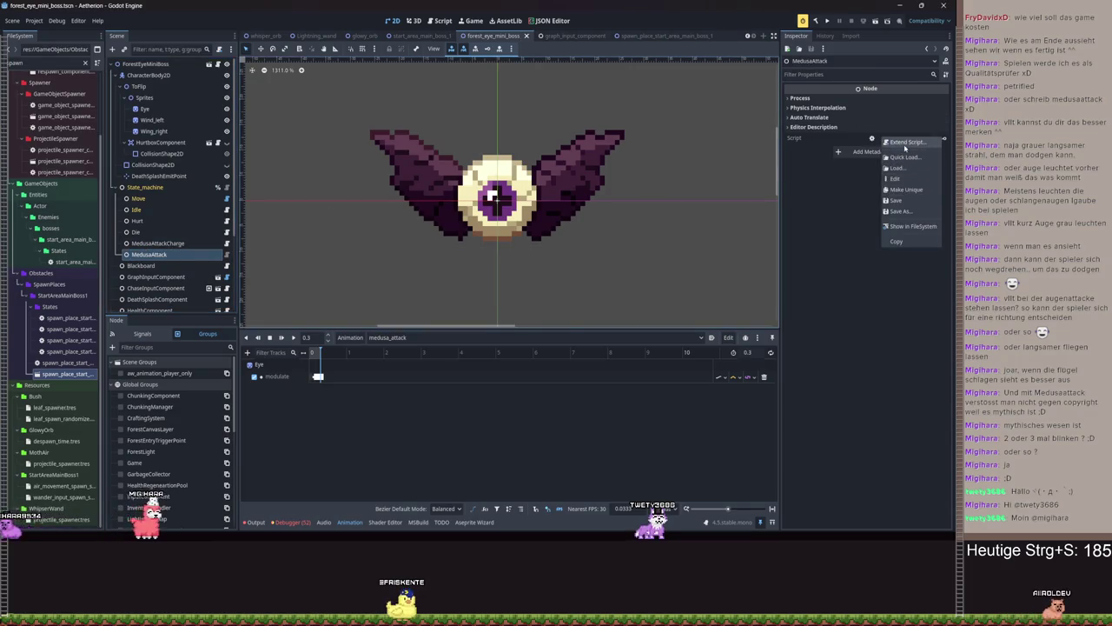
click(908, 158)
key(Right)
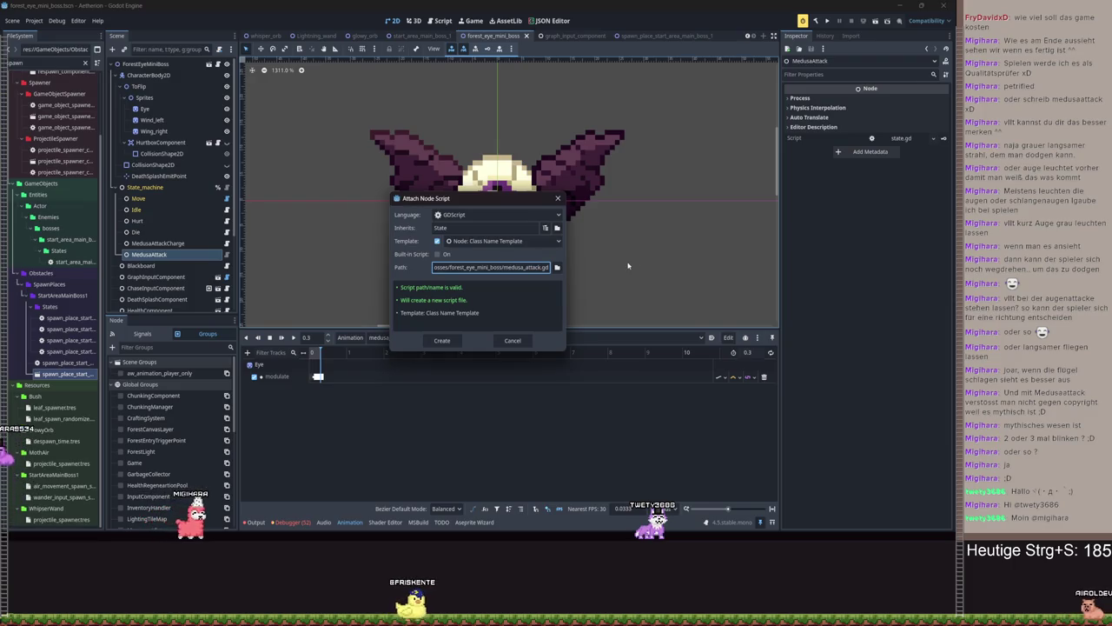
text(forest_eye_mini_boss/f)
text(orest_eye_)
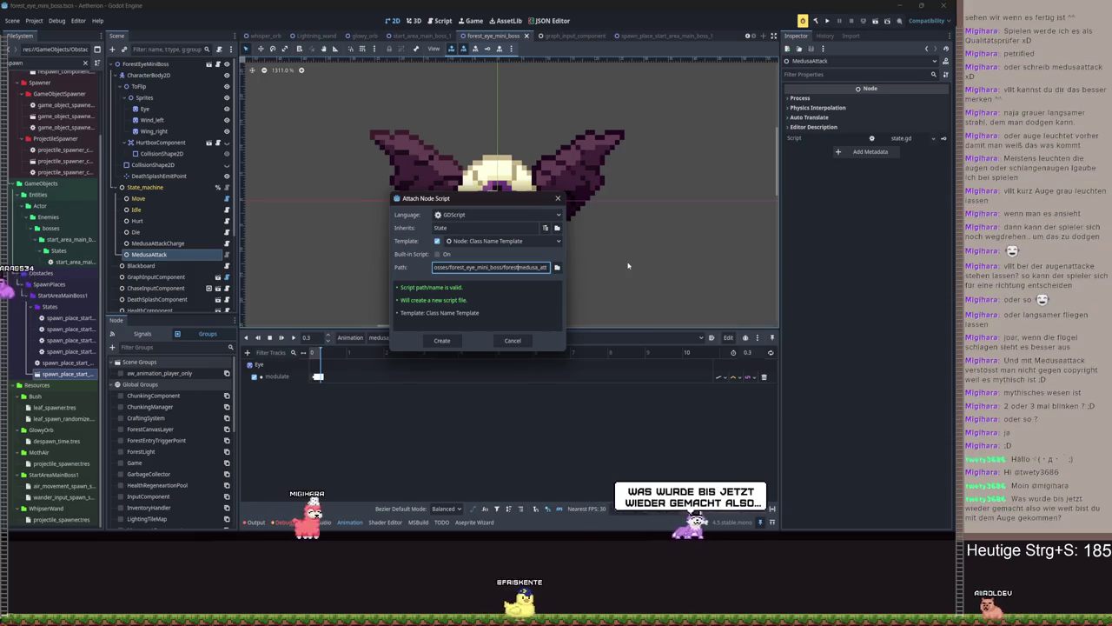
text(mini_)
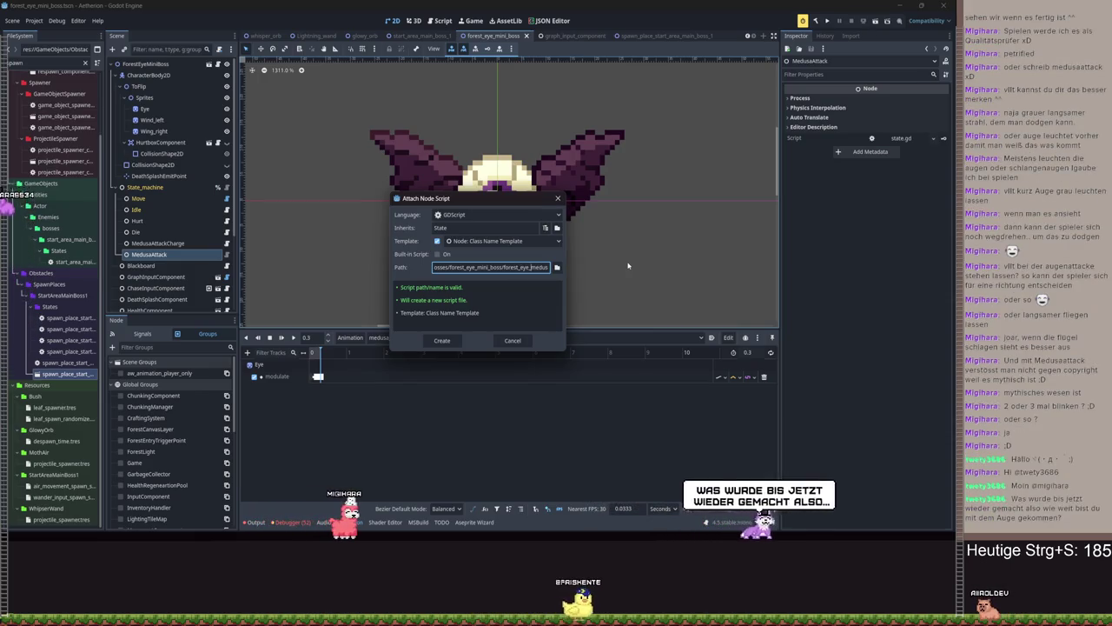
text(boss)
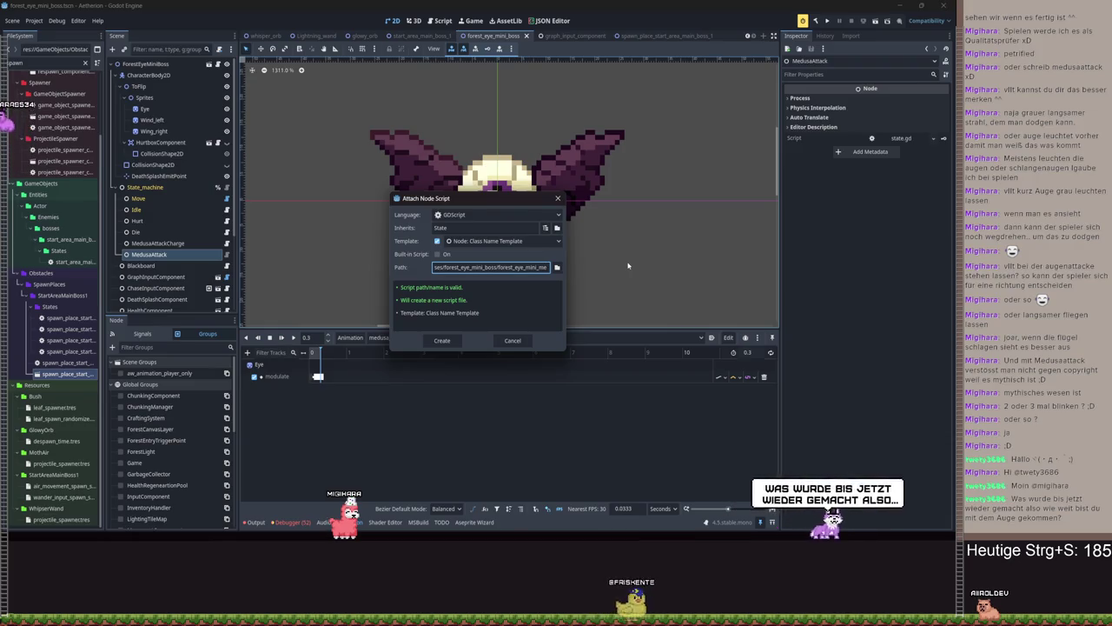
text(_)
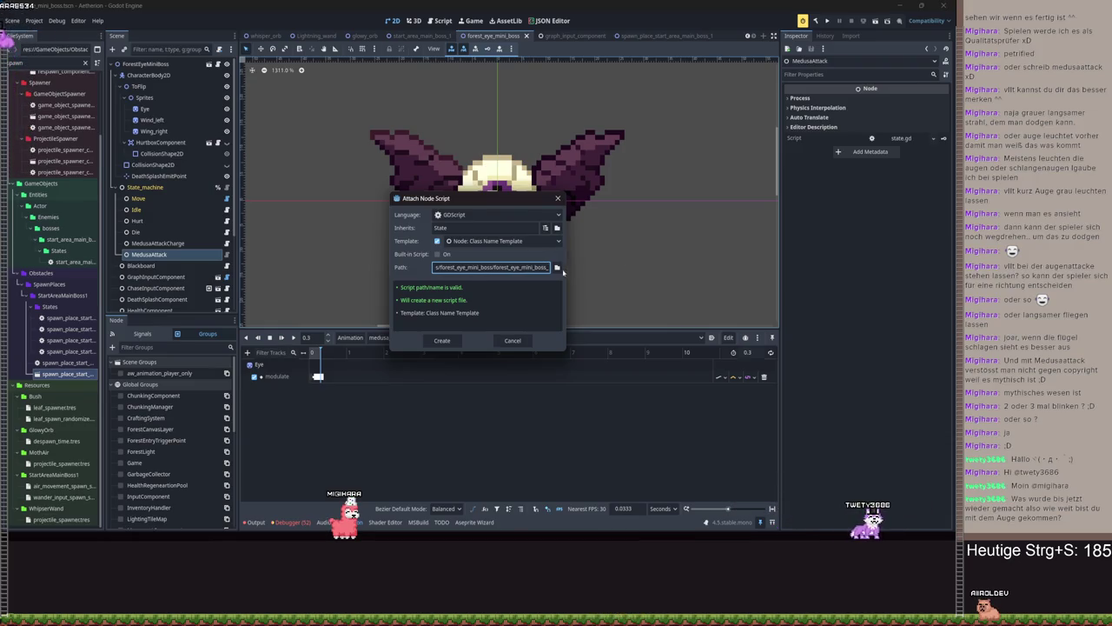
click(558, 268)
double_click(399, 196)
click(410, 404)
Create the ForestEyeMiniBossMedusaAttack script and run the project to its save-slot menu
click(448, 340)
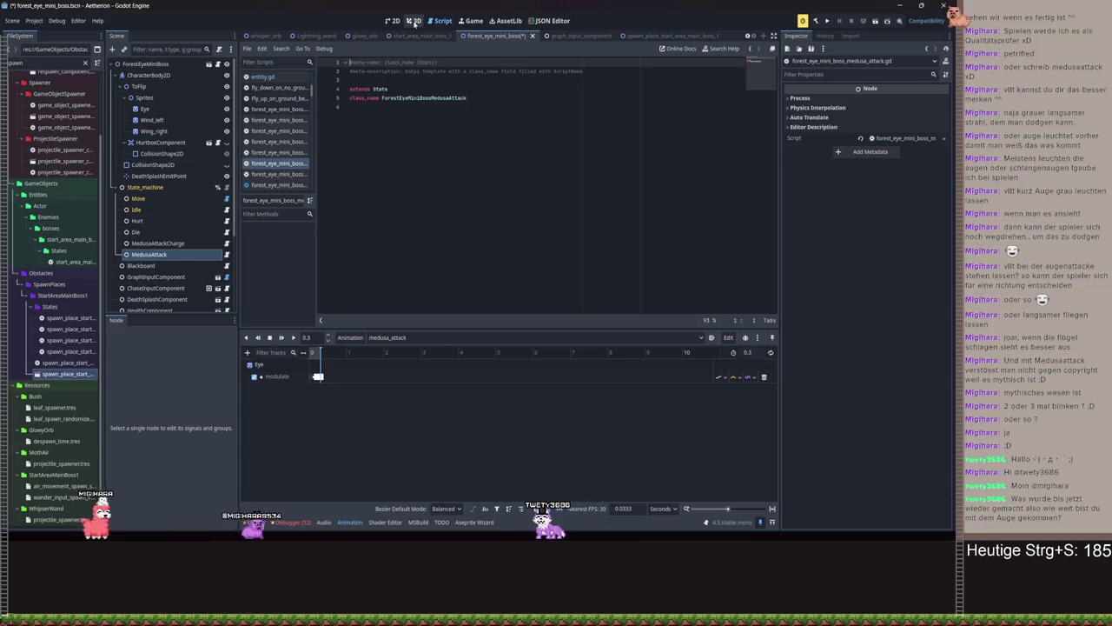
click(828, 20)
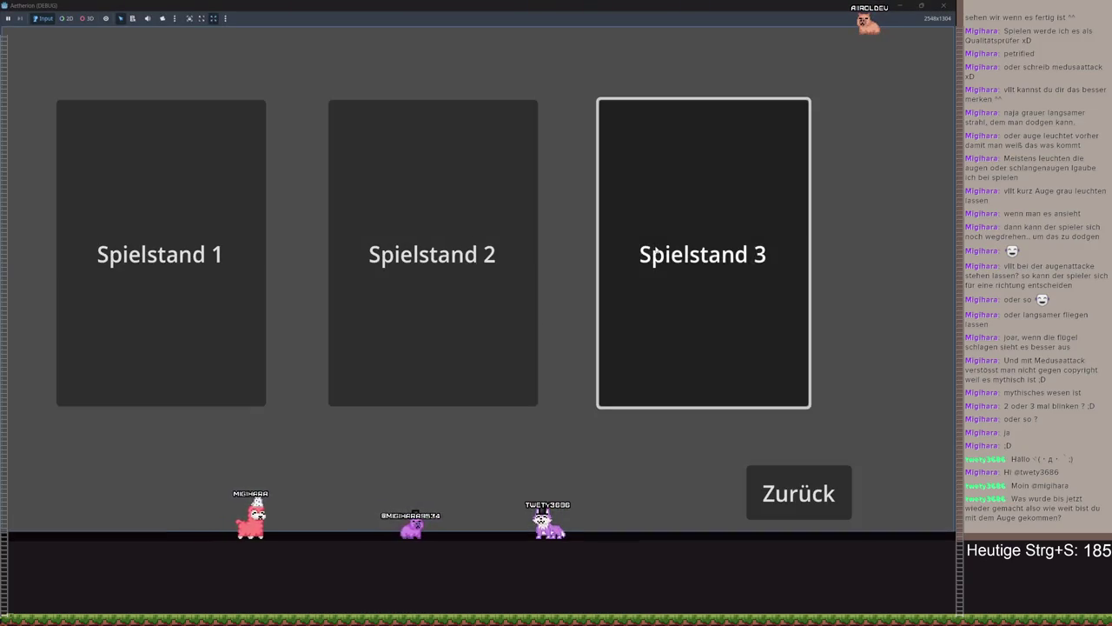
Load Spielstand 3 and trace the null 'modulate' error through the debugger stack
click(656, 252)
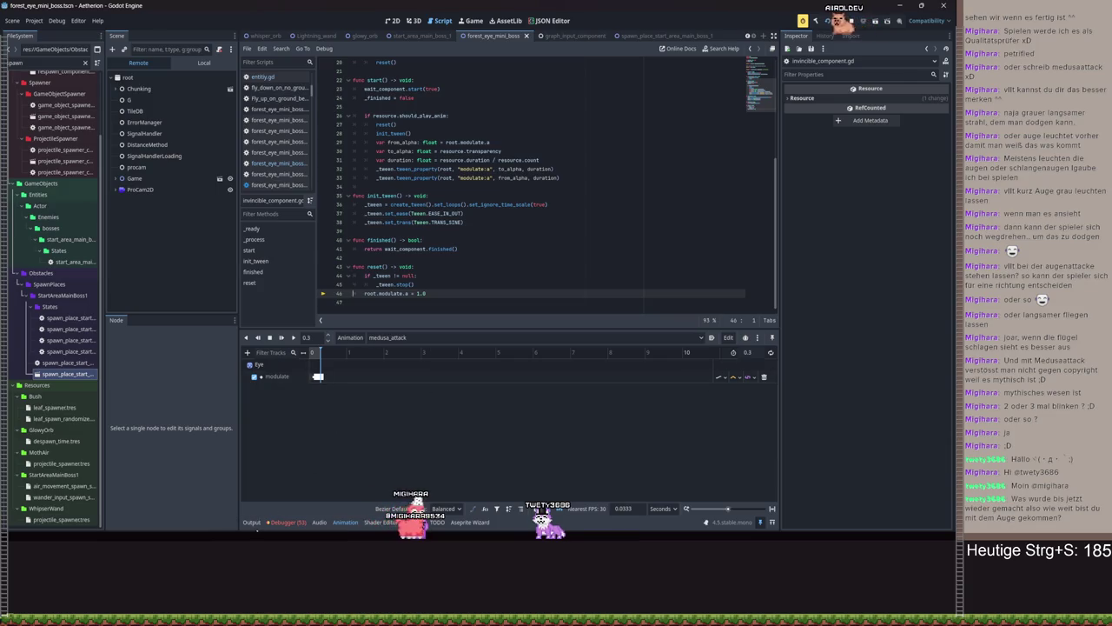
click(252, 522)
click(270, 522)
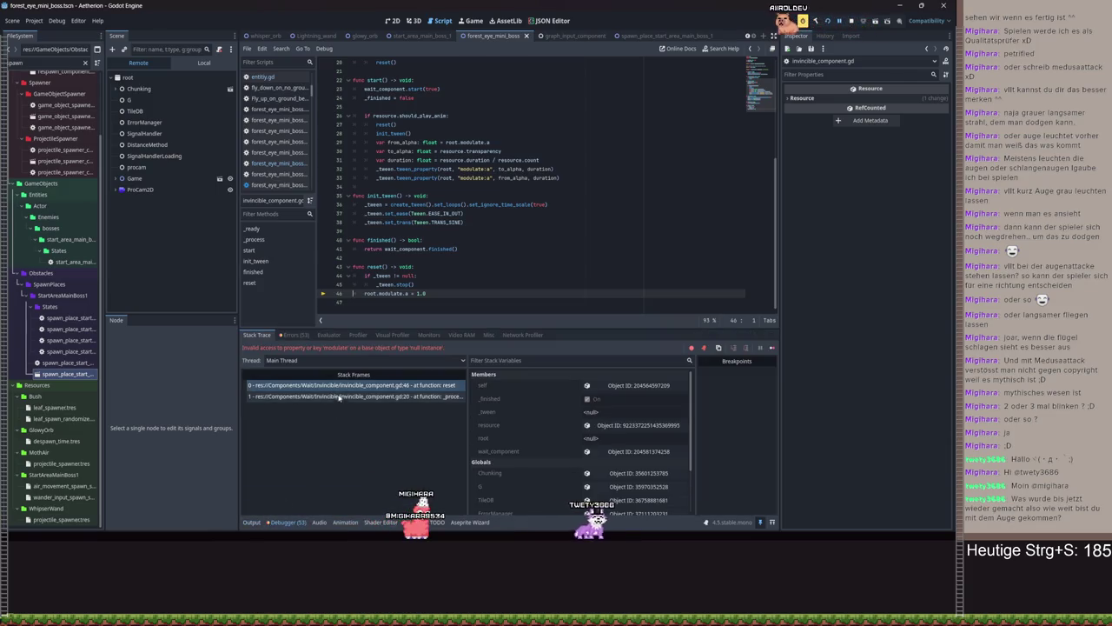
click(348, 396)
click(347, 385)
scroll(471, 267, up, 1)
scroll(471, 267, up, 5)
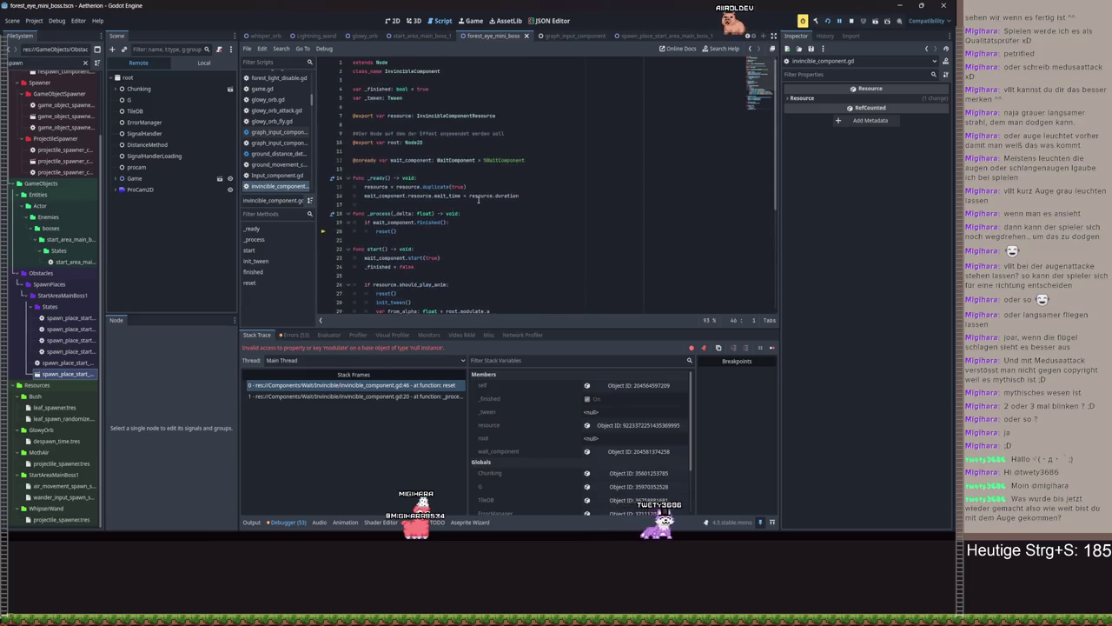
scroll(491, 185, down, 6)
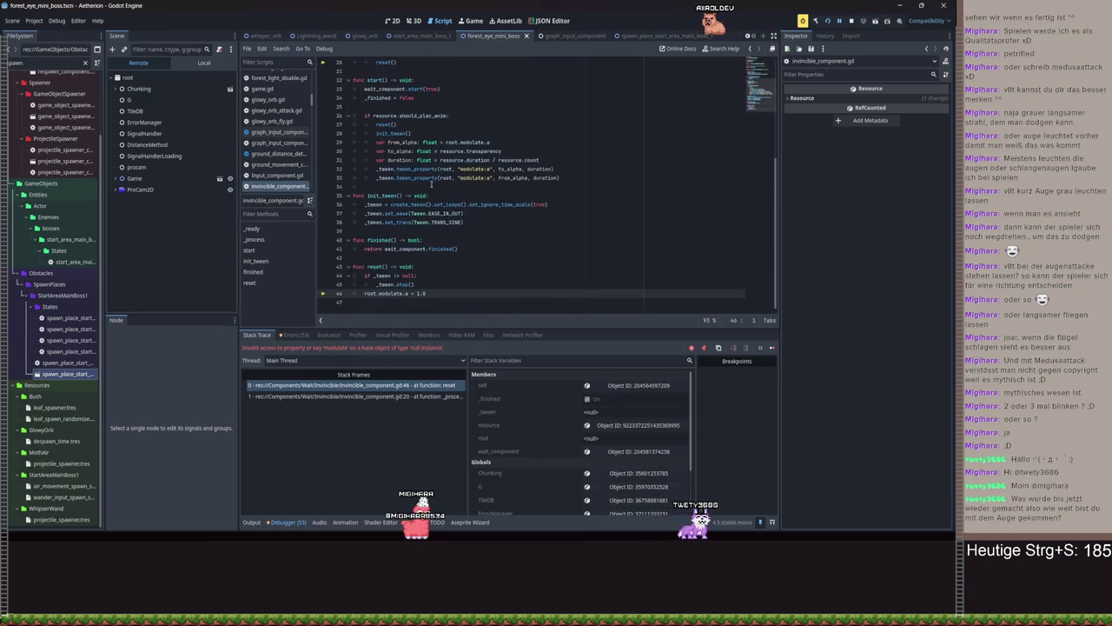
Set the InvincibleComponent's Root to ForestEyeMiniBoss, save, and run the project again
click(200, 63)
scroll(169, 208, down, 4)
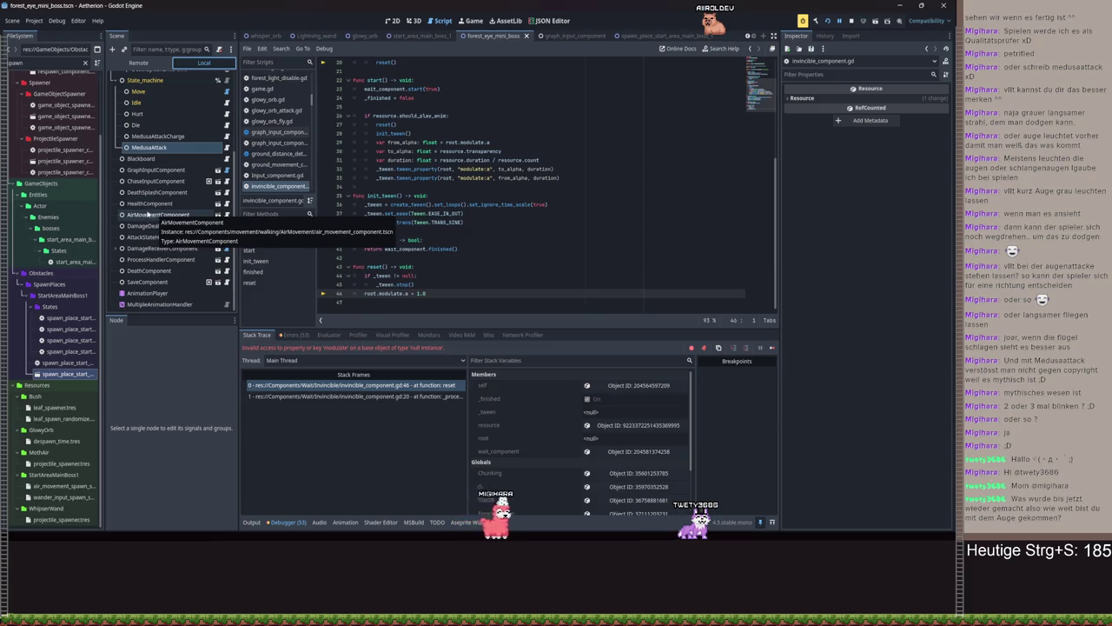
click(149, 203)
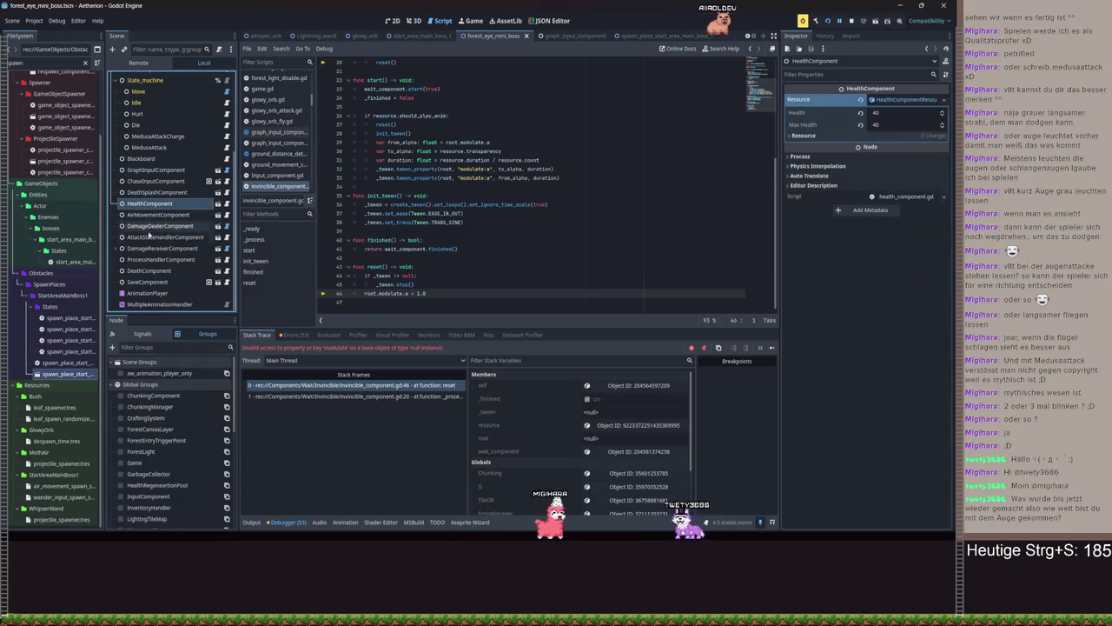
click(157, 50)
text(in)
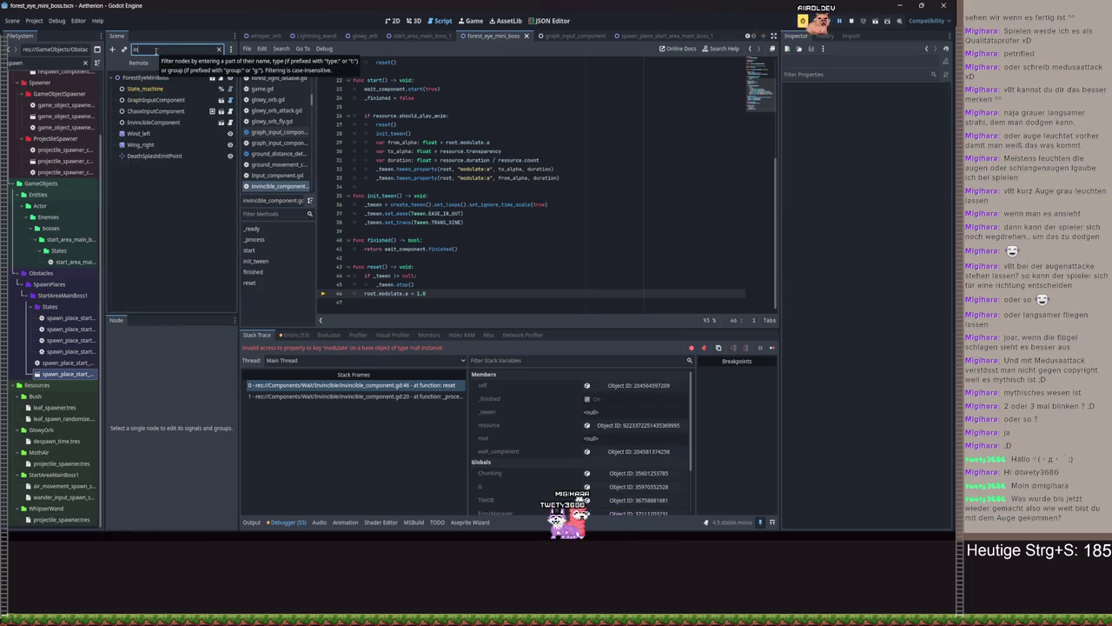
text(vi)
click(195, 77)
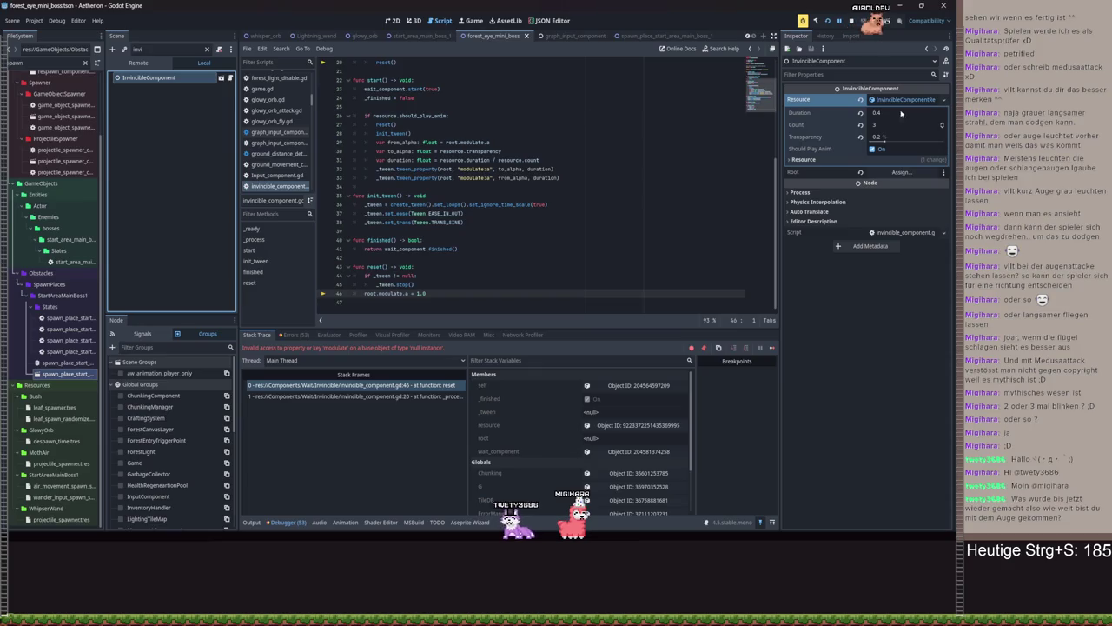
click(886, 173)
double_click(443, 180)
key(ctrl+s)
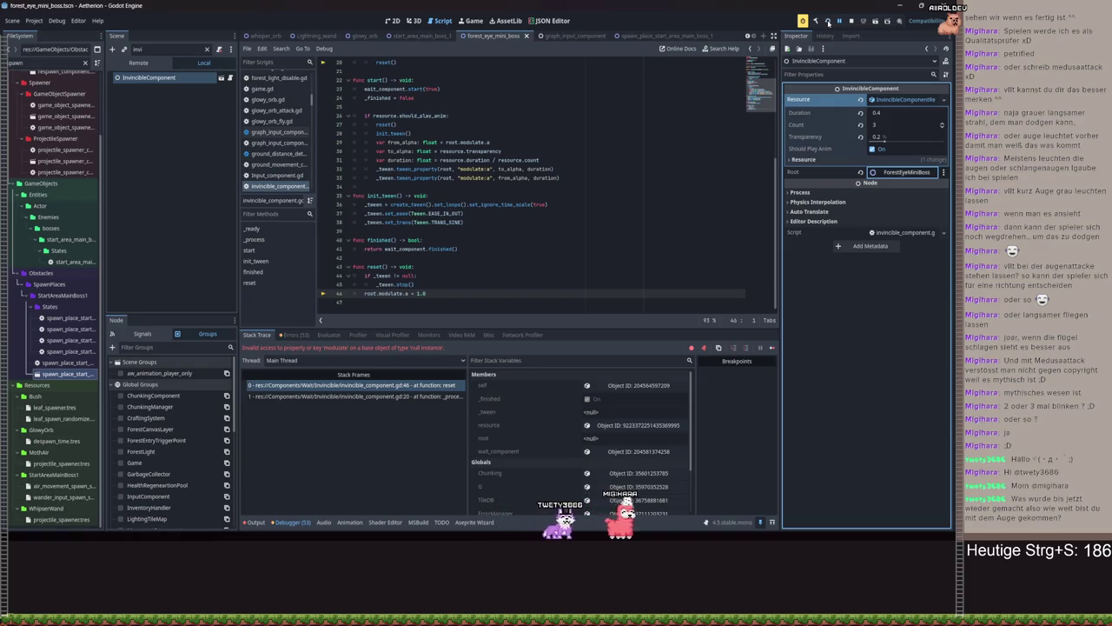
click(828, 21)
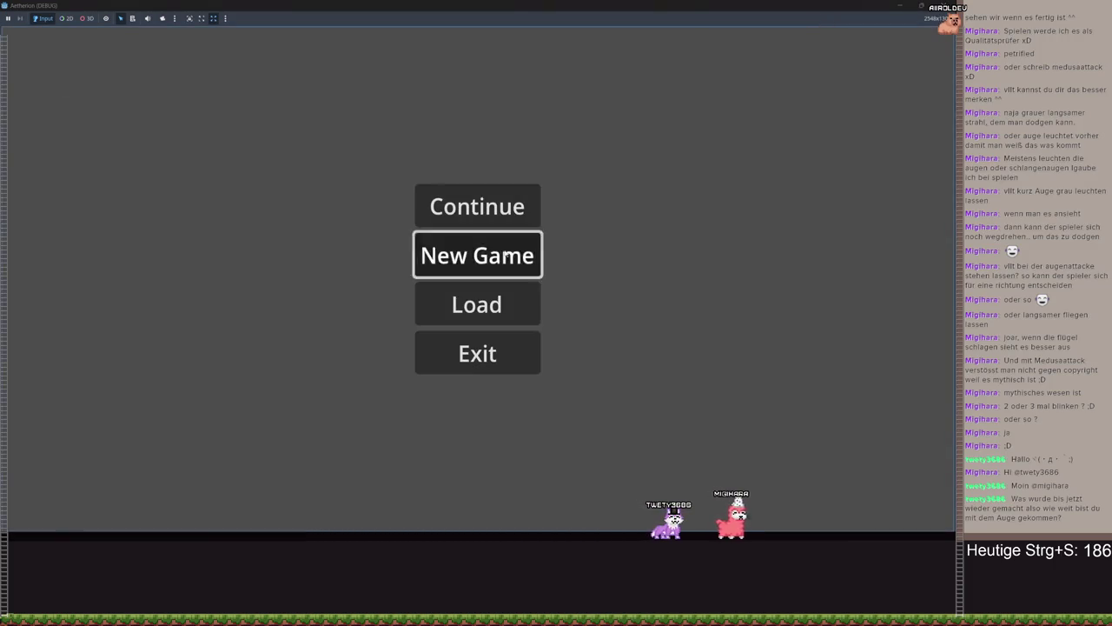
Start a new game in the third save slot and walk and jump across the ledges
click(487, 257)
click(624, 244)
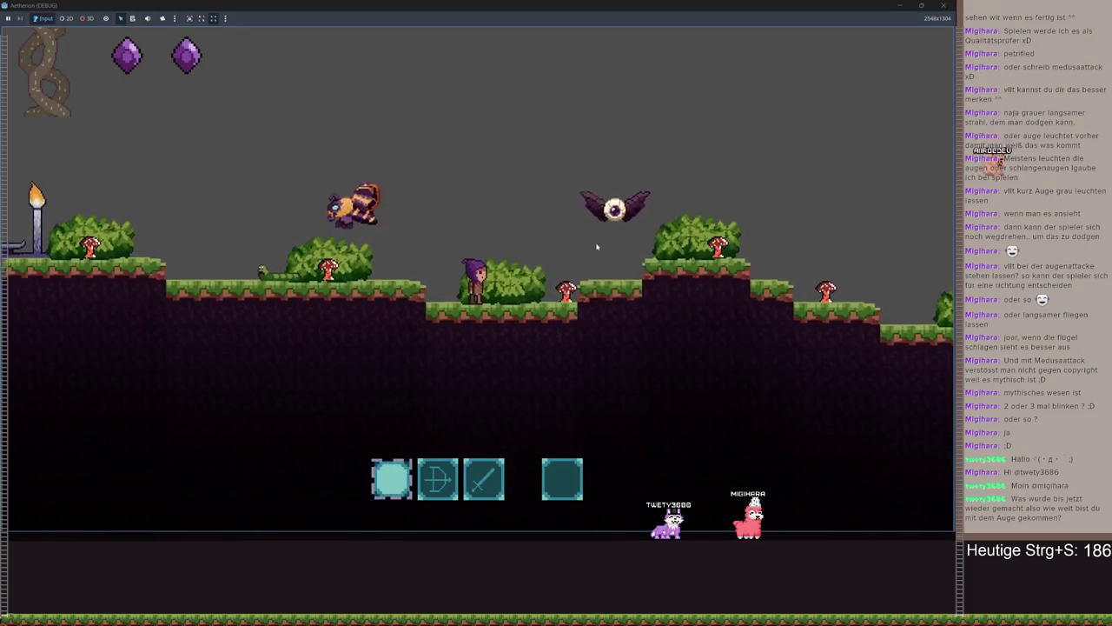
key(a)
key(d)
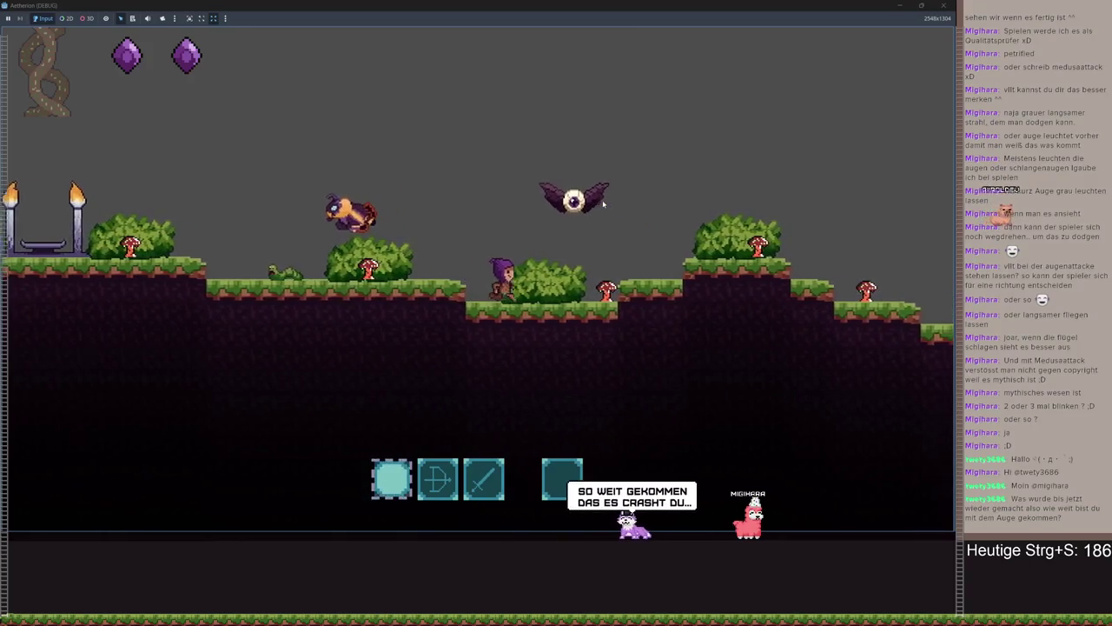
key(space)
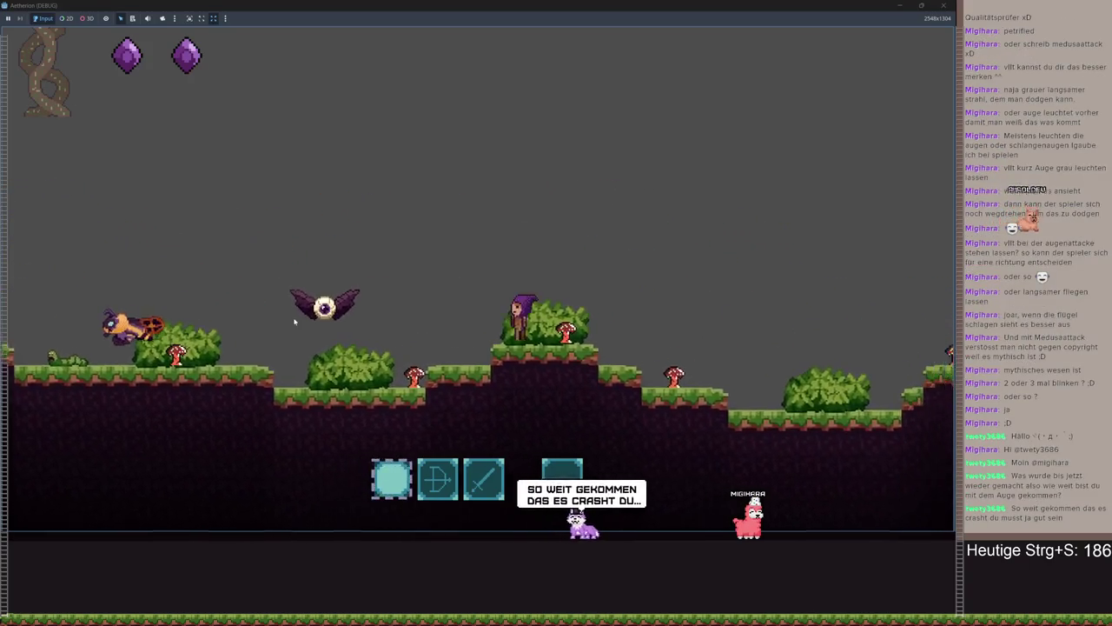
key(d)
key(space)
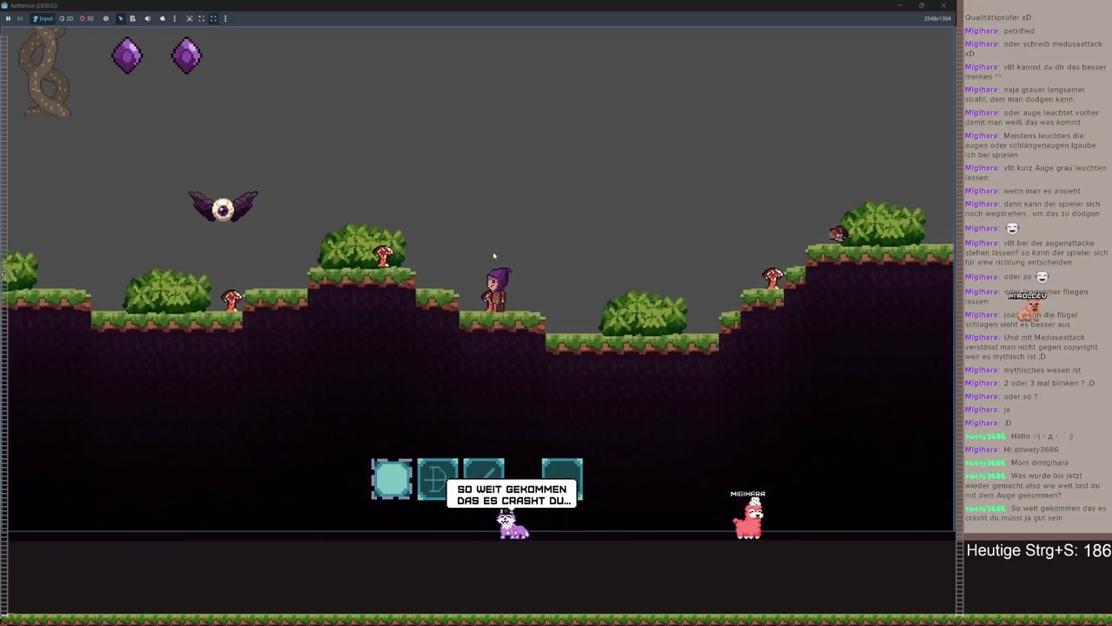
key(d)
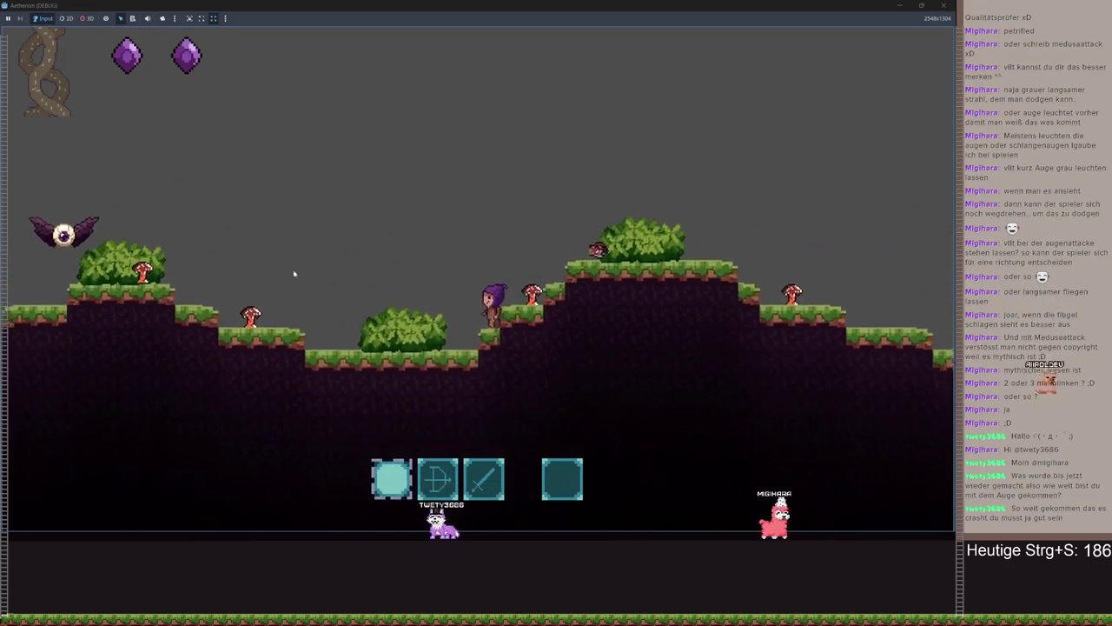
key(a)
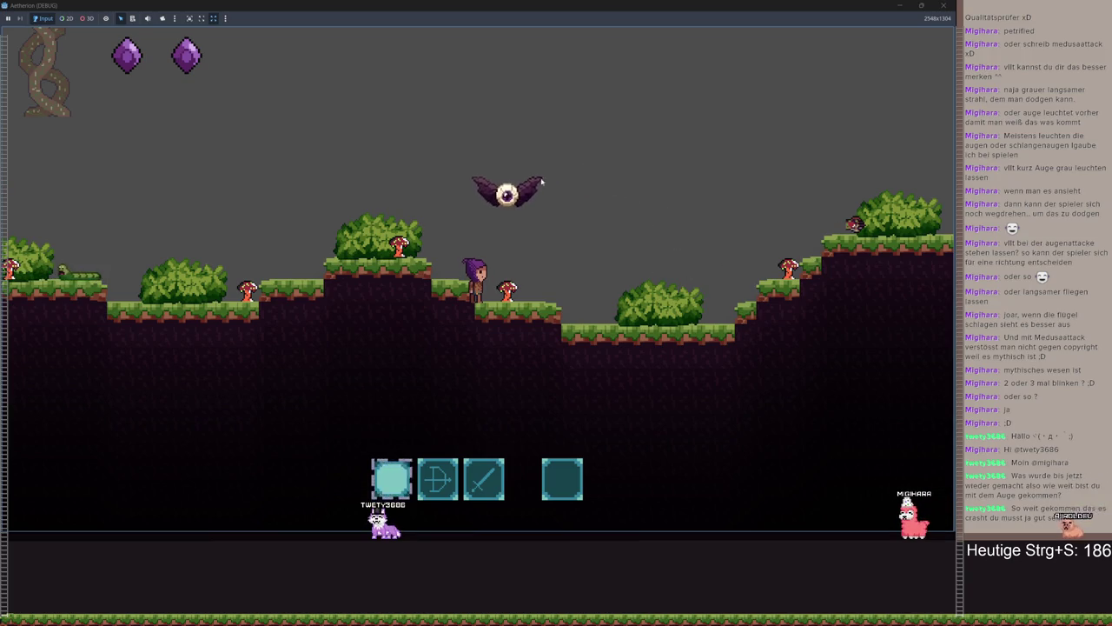
key(d)
key(d)
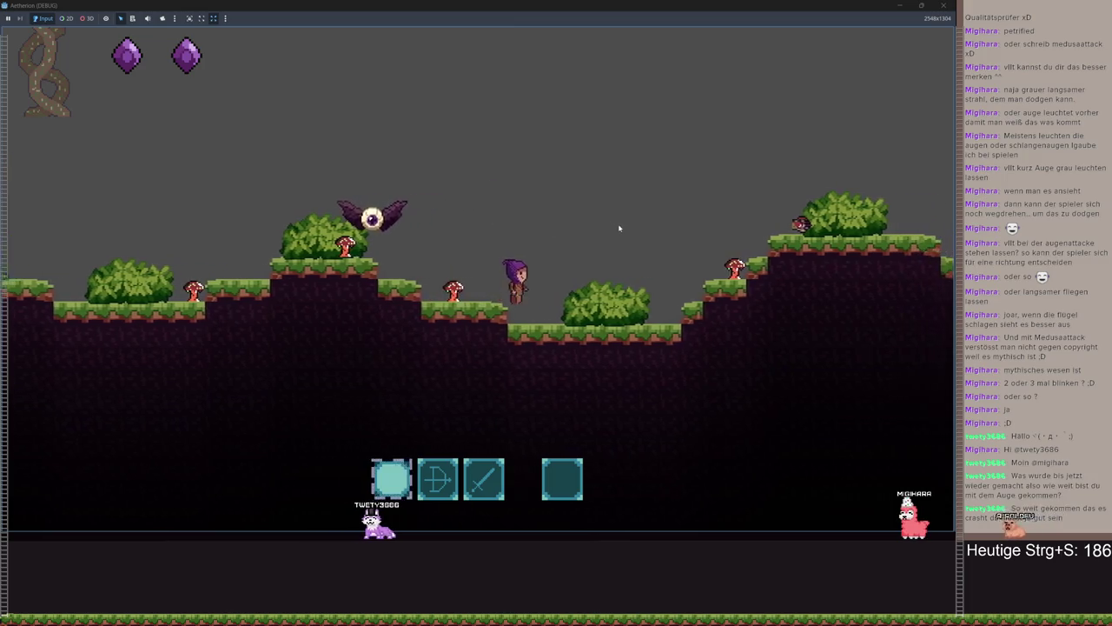
Pause, exit to the title menu, then quit the game back to the editor
key(Escape)
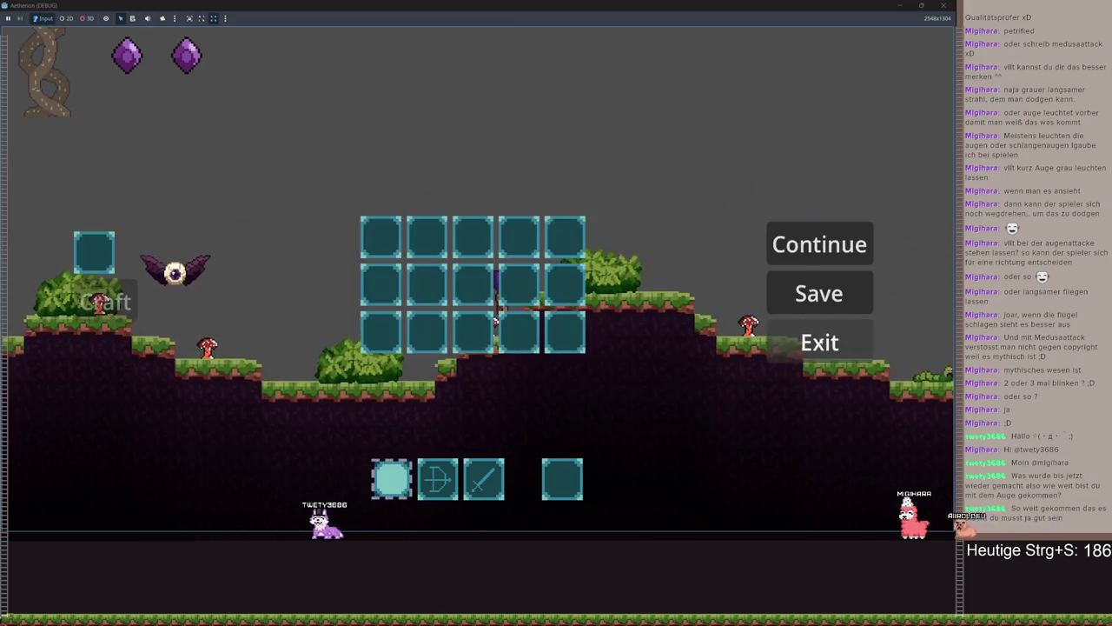
click(819, 339)
click(504, 353)
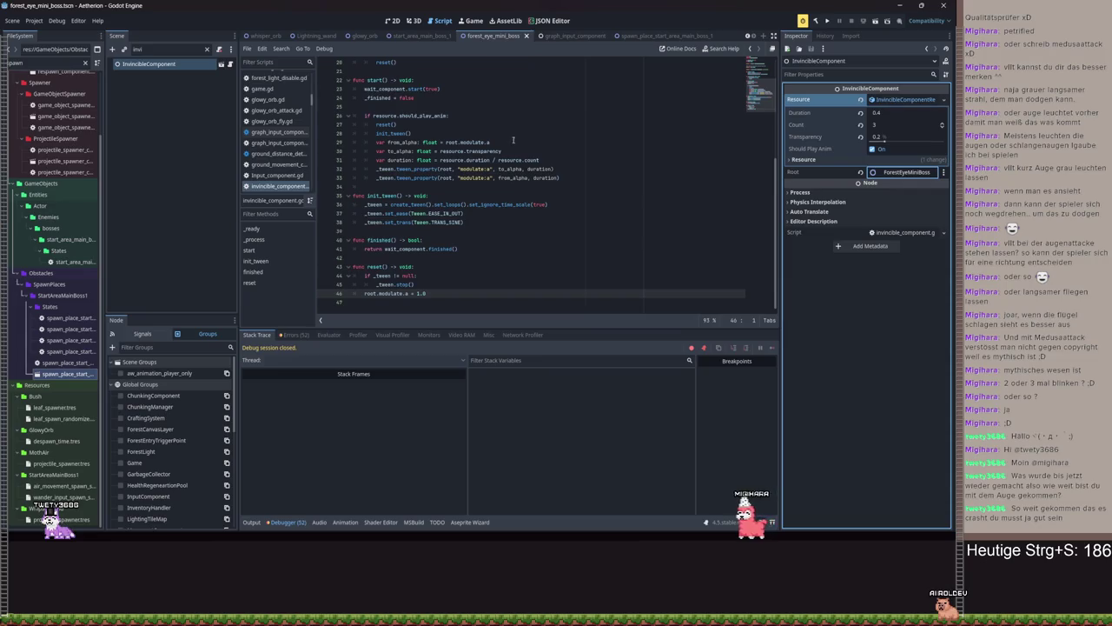
Clear the scene filter in 2D view and open the MedusaAttackCharge node's script
scroll(513, 185, up, 5)
click(520, 185)
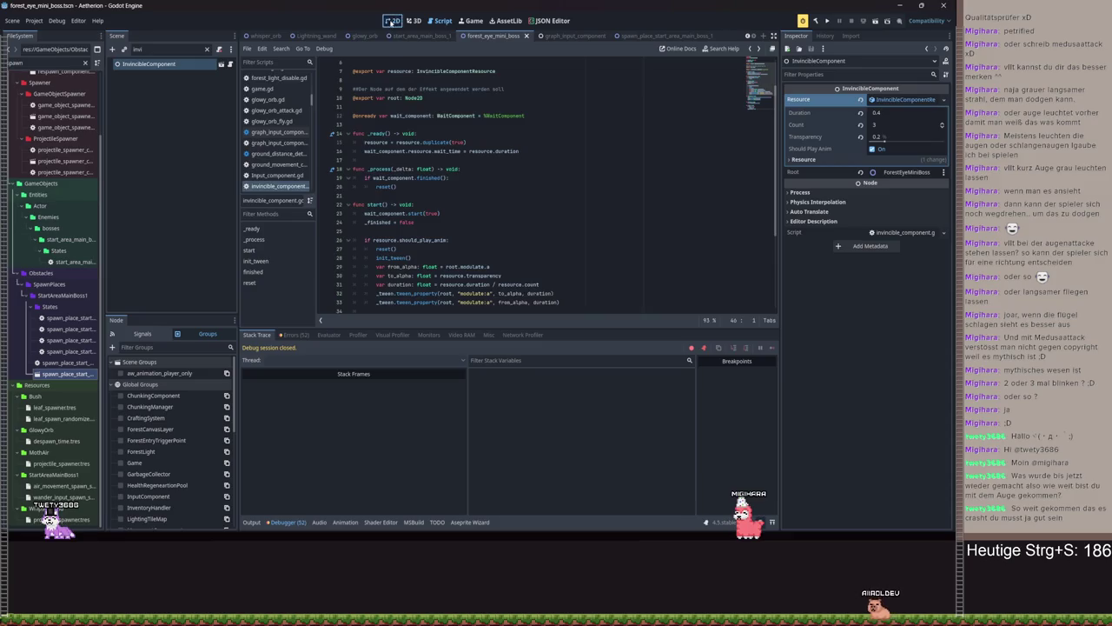
click(392, 21)
click(206, 50)
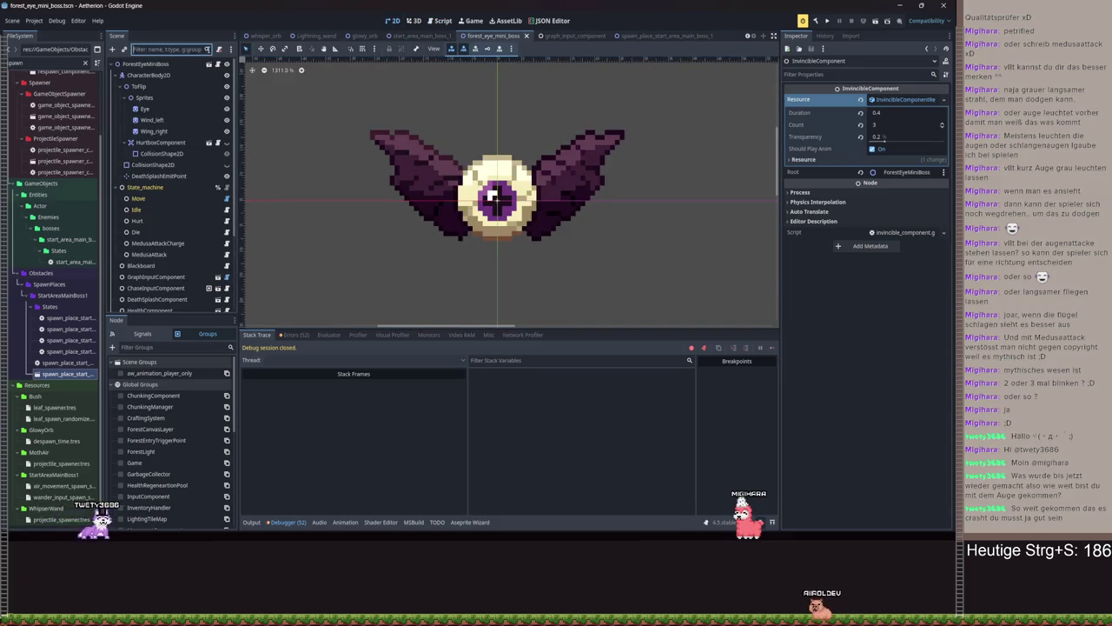
click(179, 245)
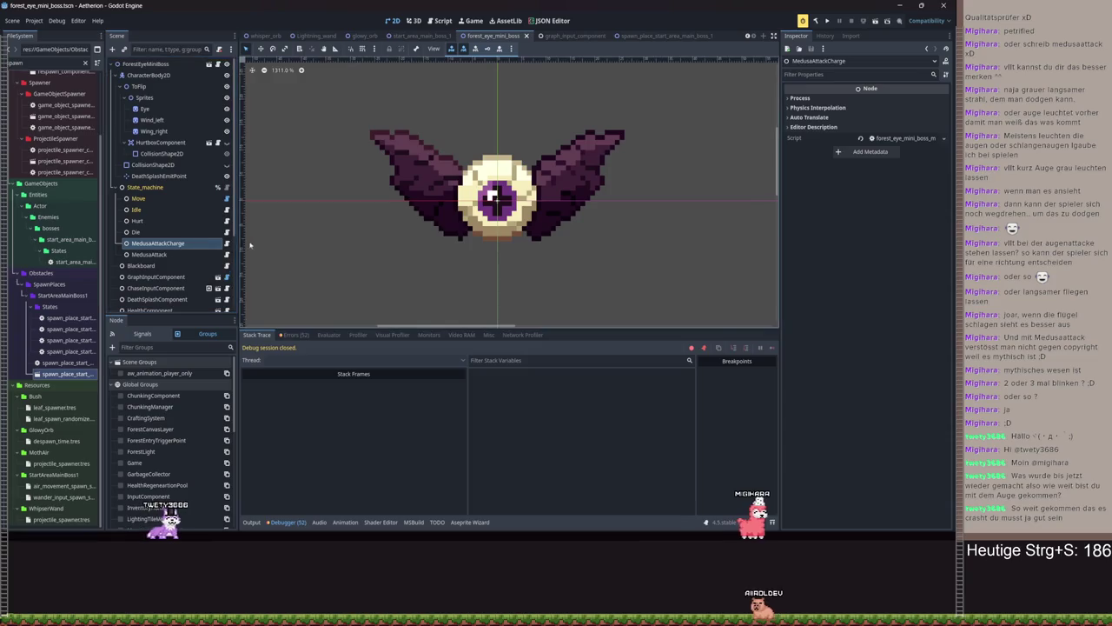
click(225, 245)
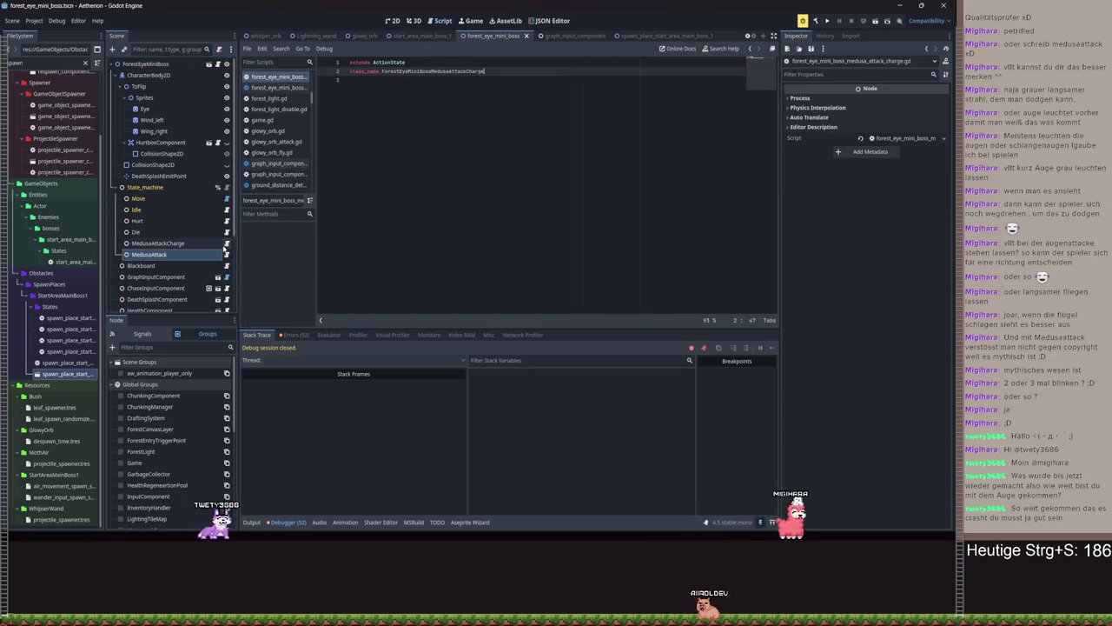
click(477, 92)
key(Return)
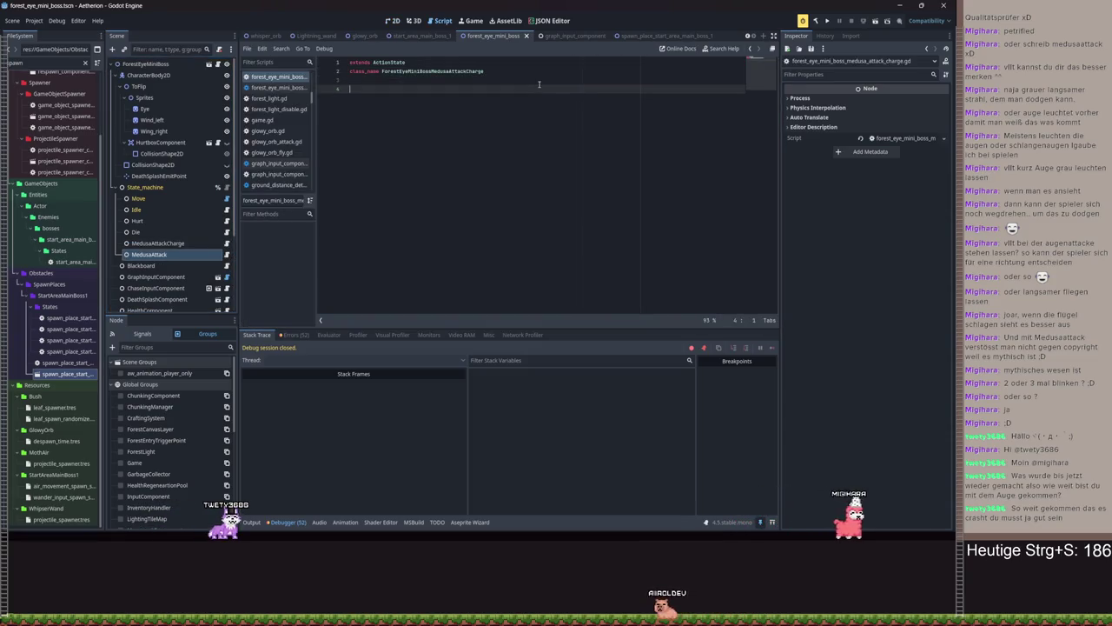
key(ctrl+space)
key(Escape)
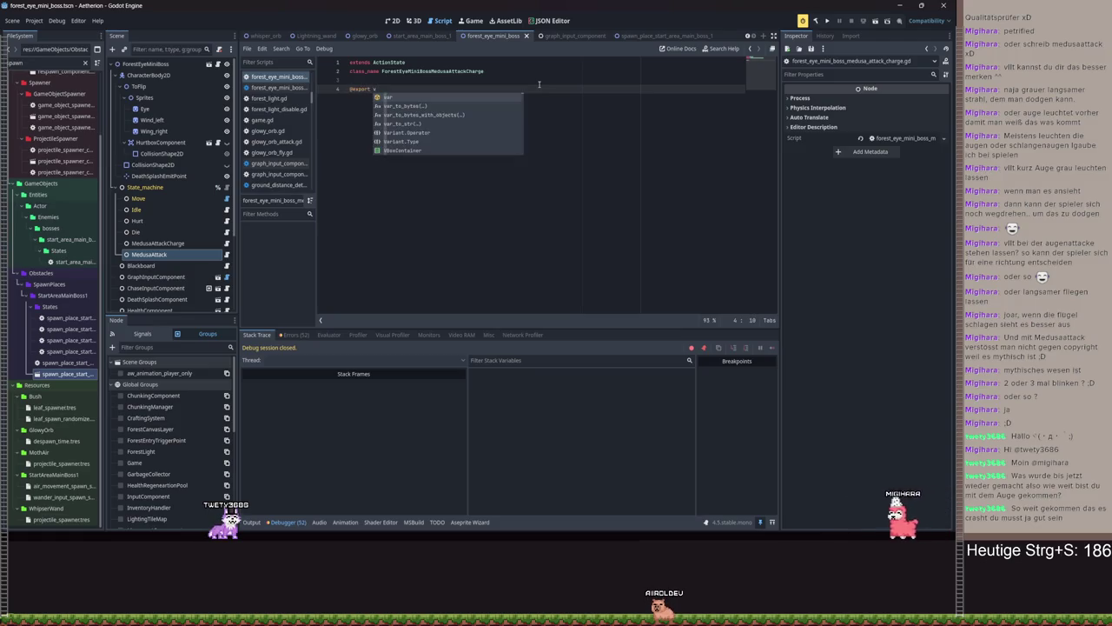
text(blac)
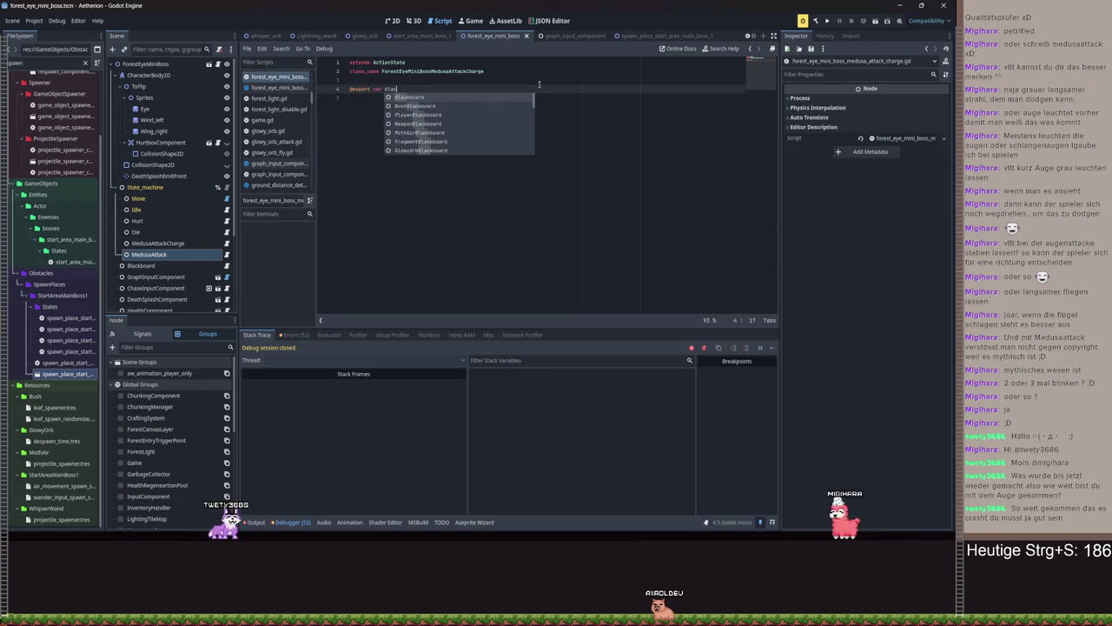
text(kboard: )
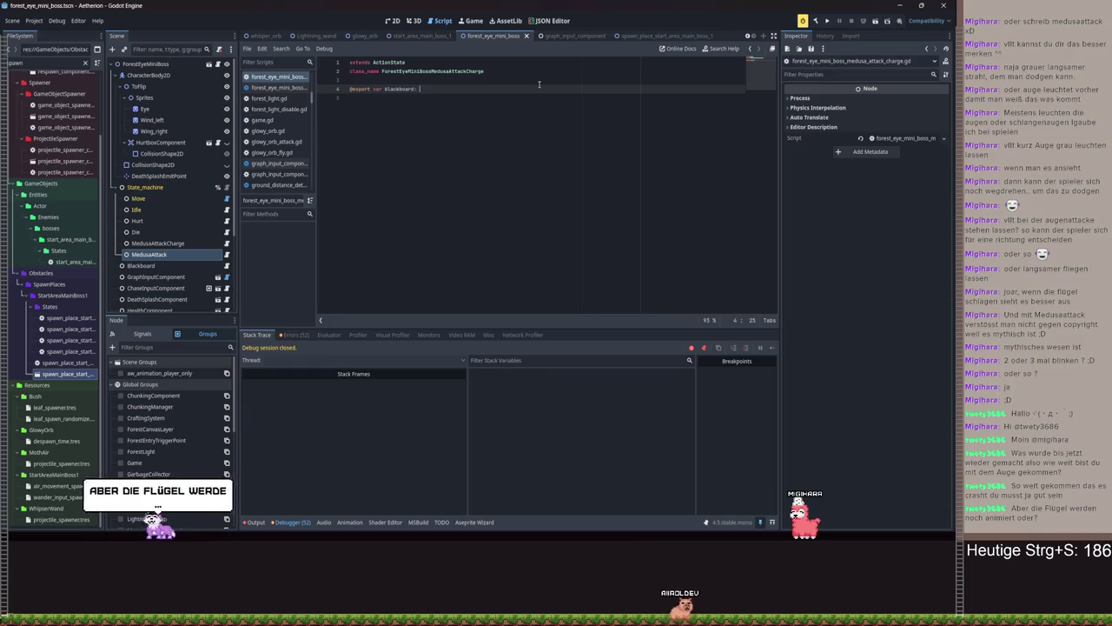
text(ForestE)
key(Down)
key(Return)
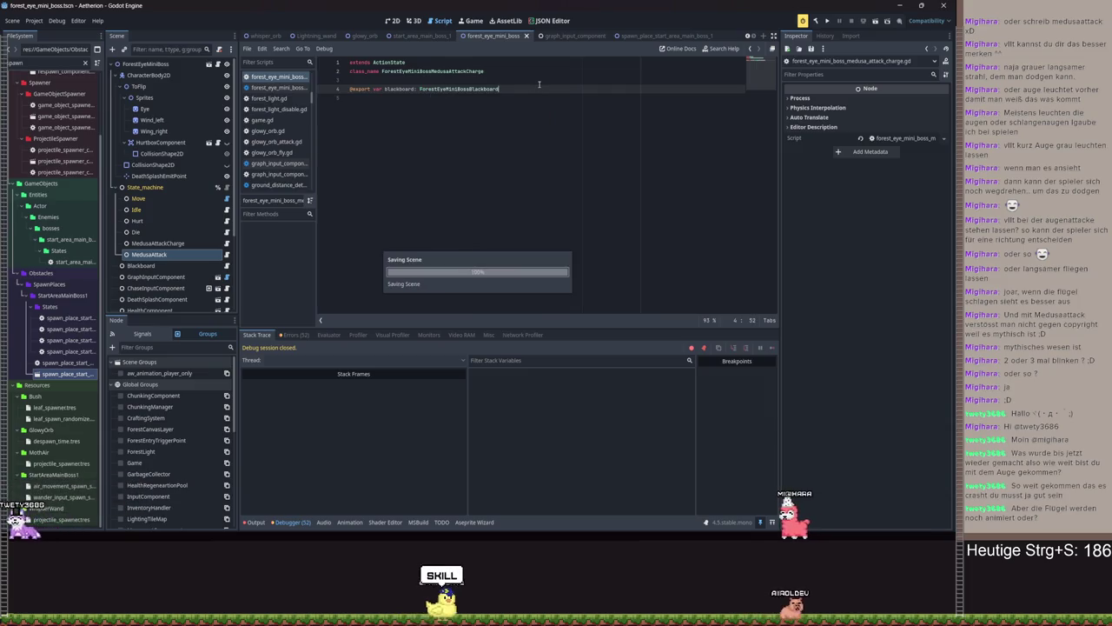
key(Return)
key(Return)
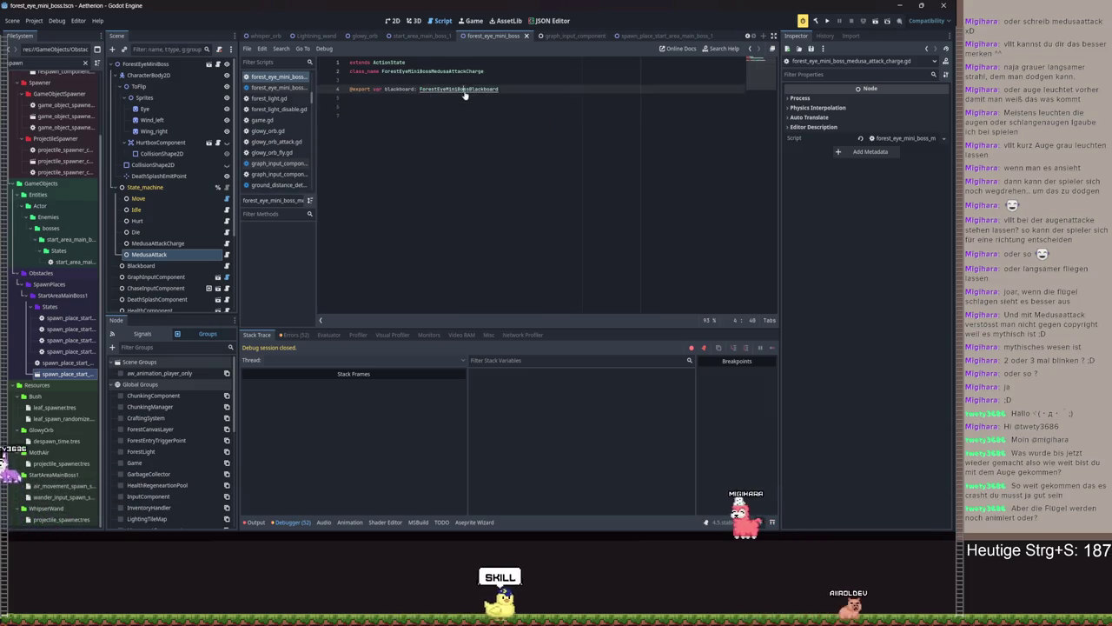
Export anim_player: AnimationPlayer and multiple_anim_handler: MultipleAnimationHandler in the blackboard script and save
ctrl+click(459, 89)
key(Return)
text(@exp)
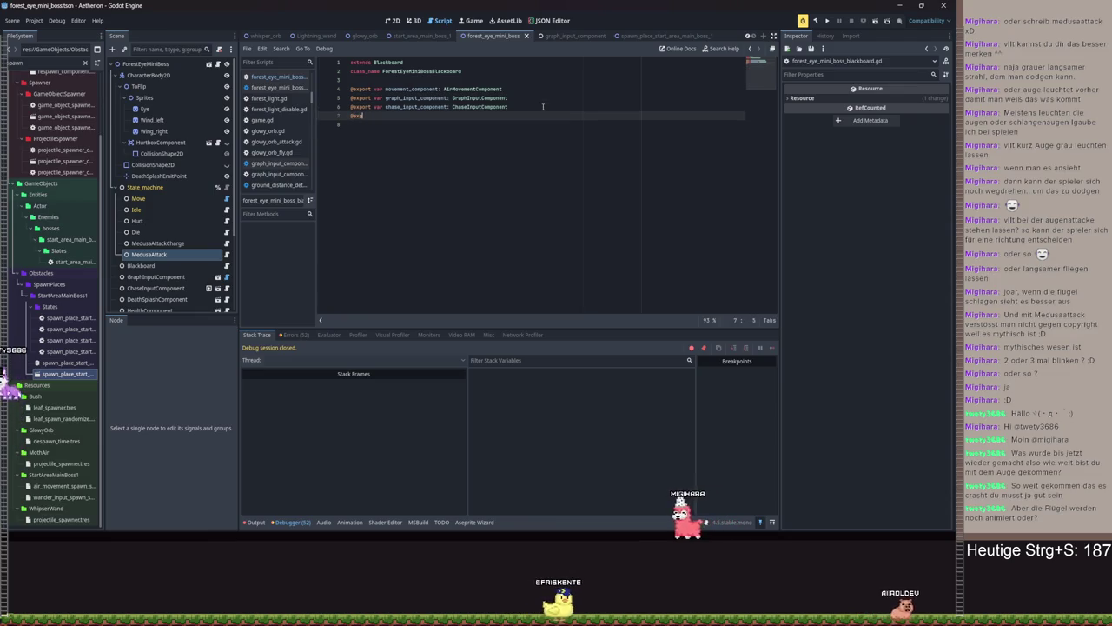
text(ort var anim_)
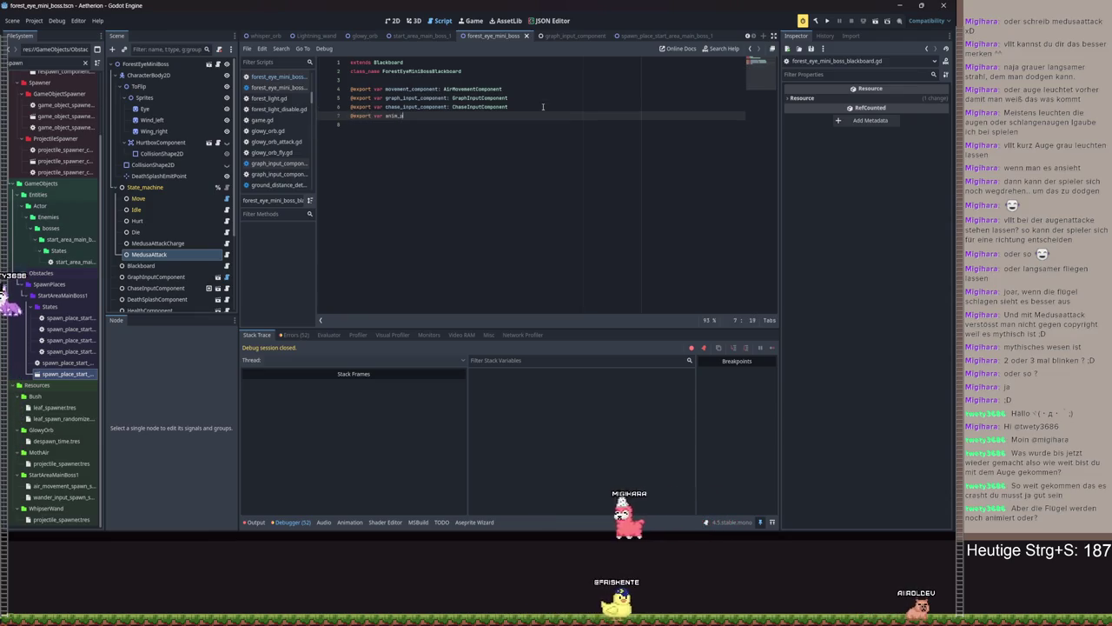
text(player: A)
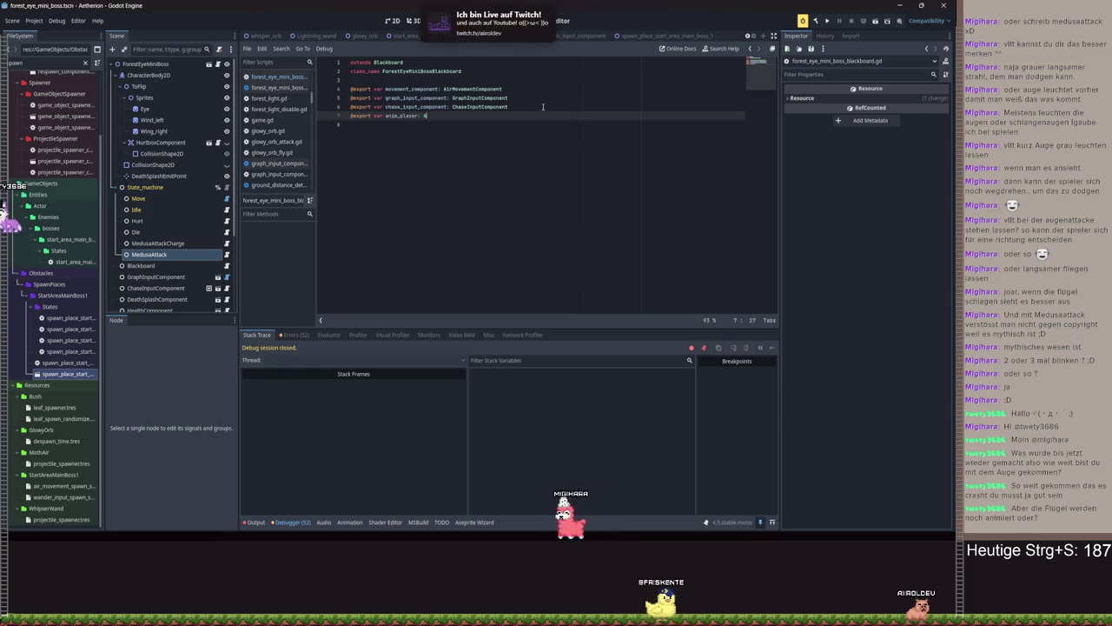
text(nimation)
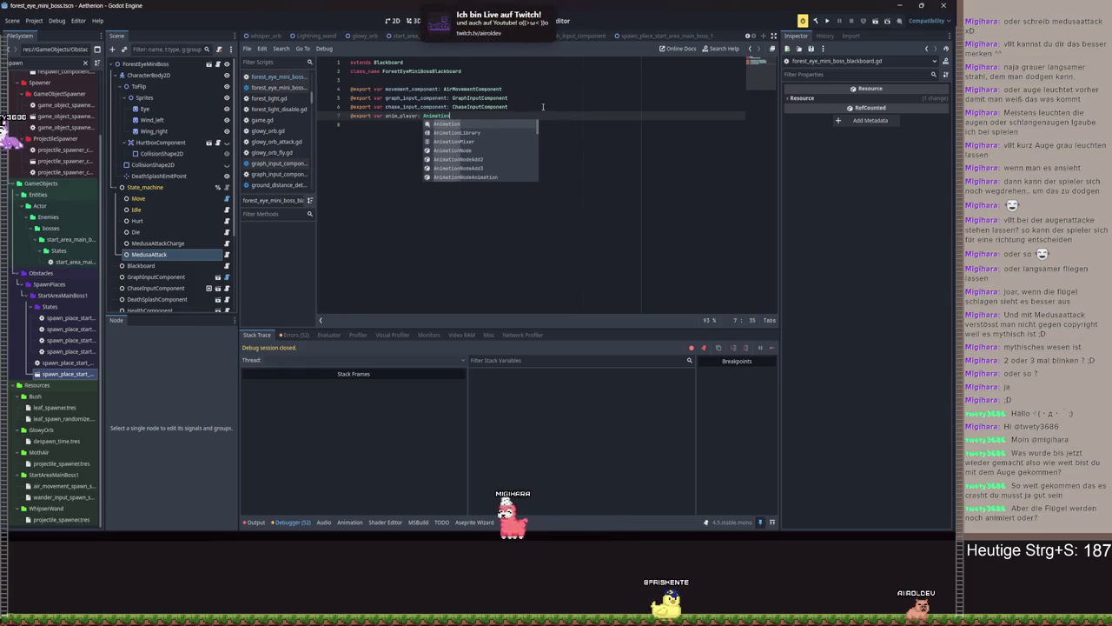
text(P)
key(Return)
key(Return)
text(@export var multip)
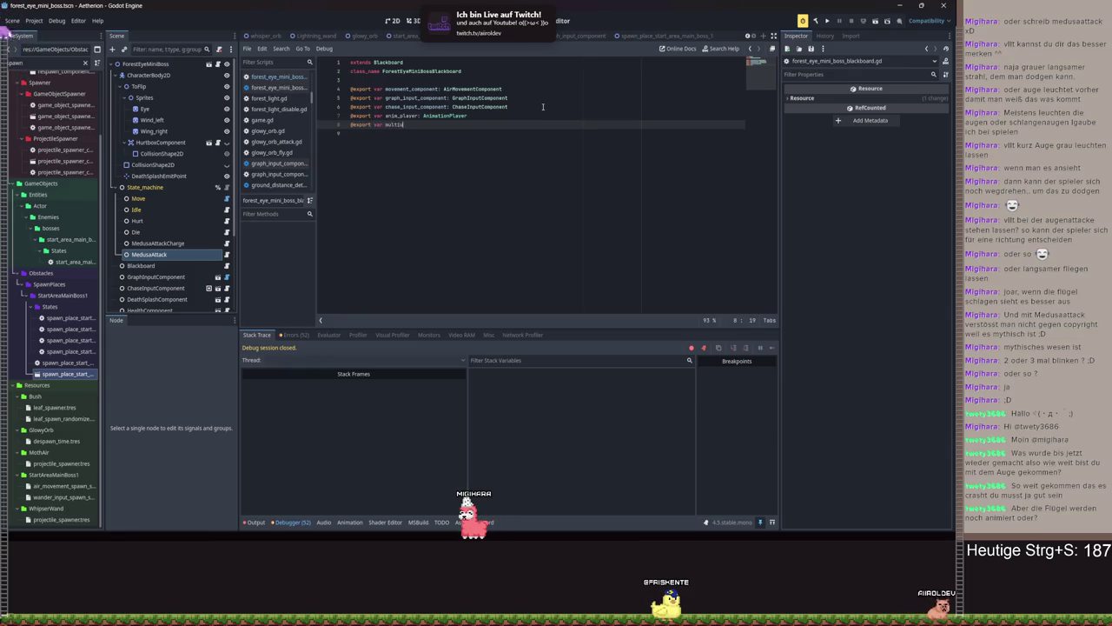
text(le_anim_handler: Multi)
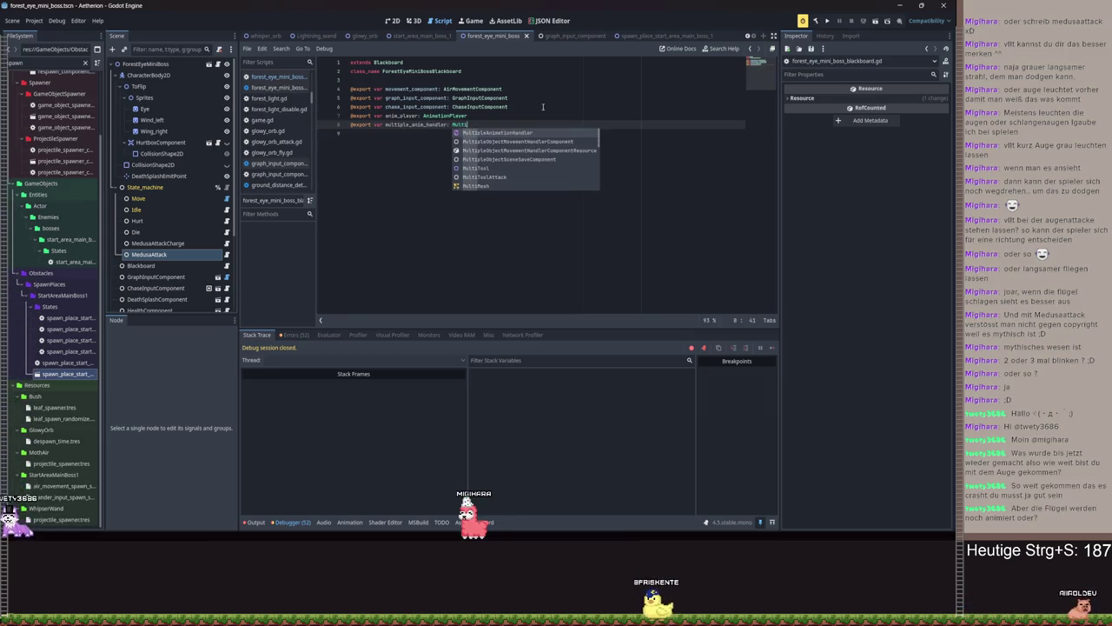
key(Return)
key(ctrl+s)
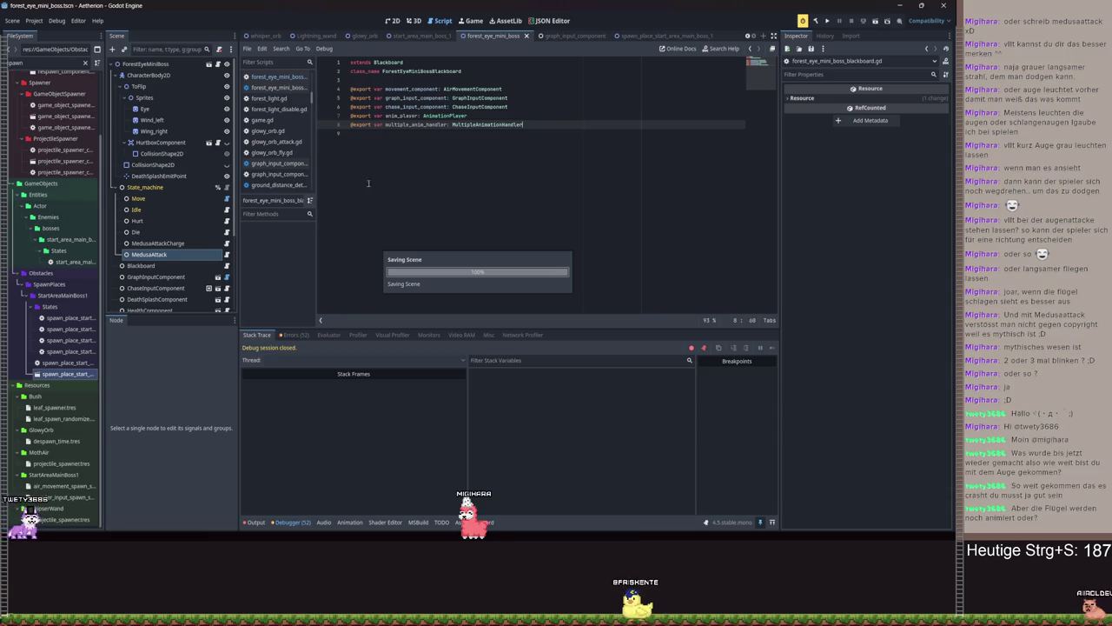
Assign AnimationPlayer and MultipleAnimationHandler to the Blackboard node's two new fields and save
click(141, 265)
click(901, 135)
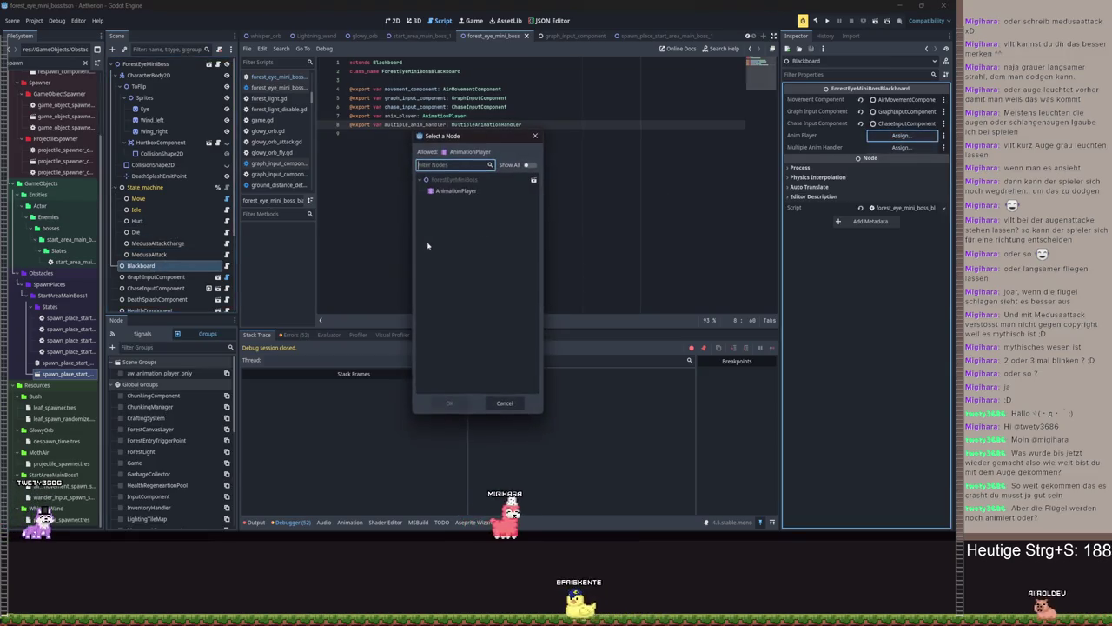
double_click(448, 191)
click(901, 146)
double_click(457, 189)
key(ctrl+s)
Reopen the MedusaAttackCharge script with the caret on empty line 5
click(157, 243)
click(226, 243)
click(572, 96)
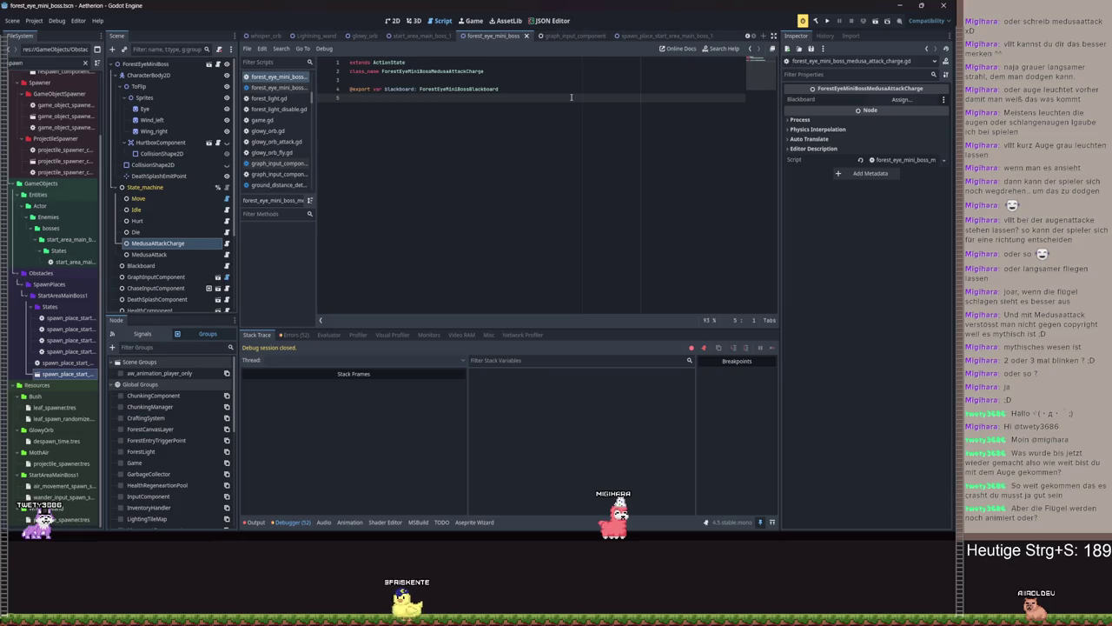
Assign the Blackboard node to the blackboard property and add an enter() function
click(901, 99)
double_click(449, 193)
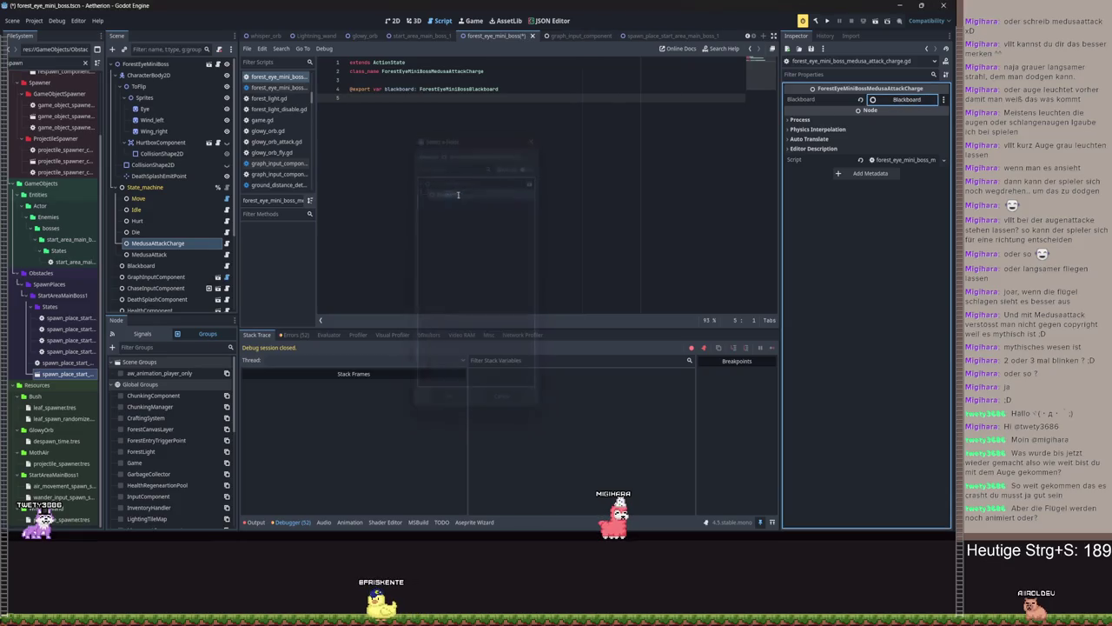
key(Return)
key(Return)
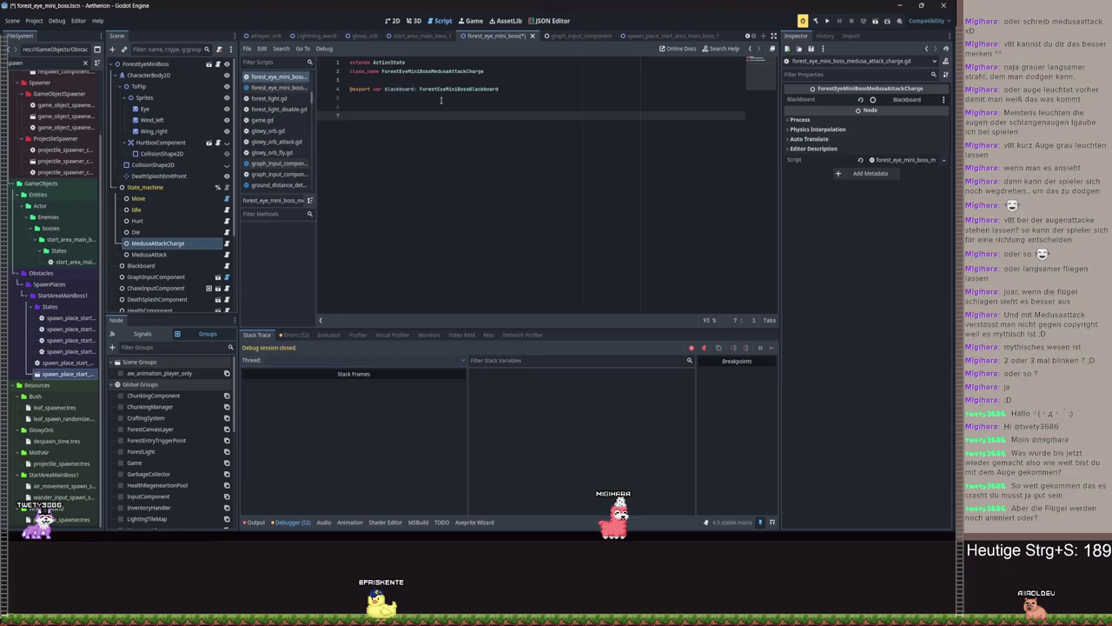
text(func _ente)
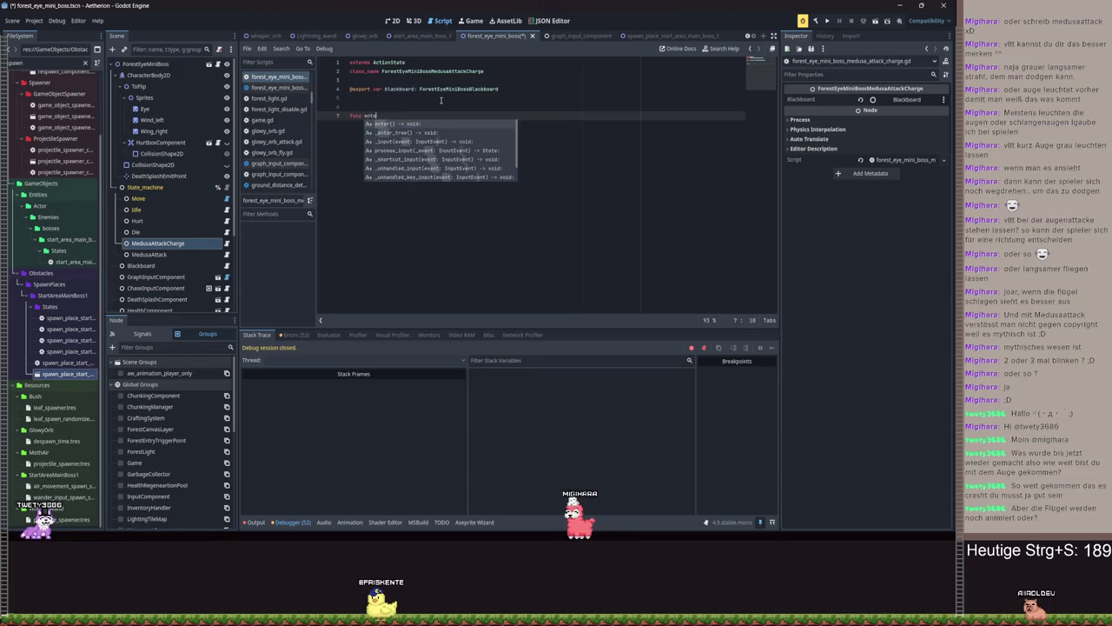
key(Return)
Make enter() call blackboard.anim_player.play("medusa_attack_charge") and save the script
key(Return)
text(blackboard.an)
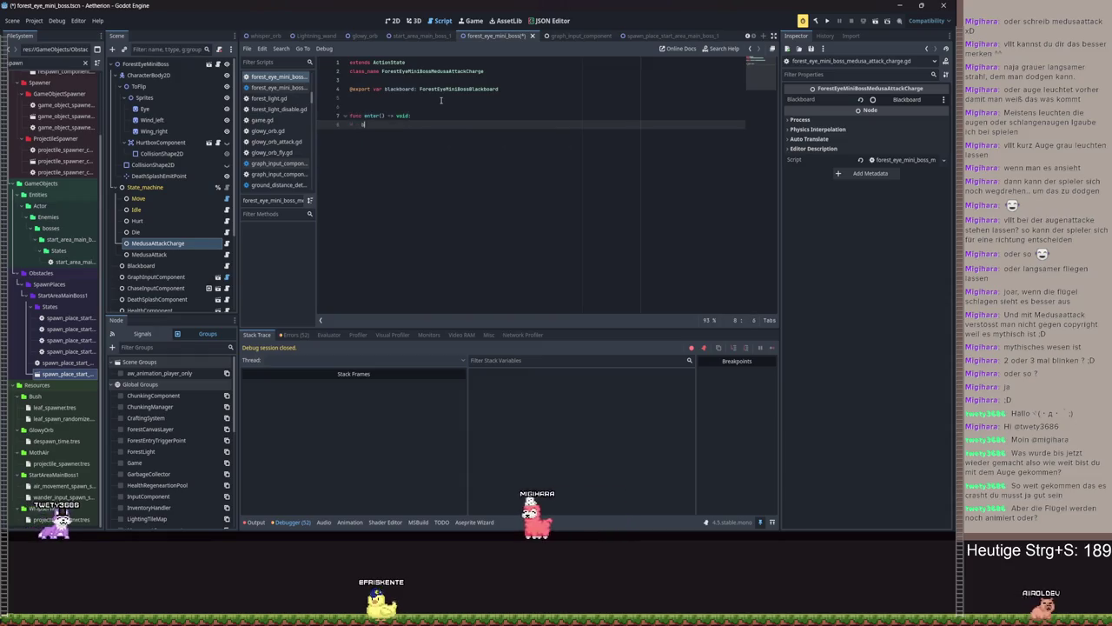
key(Return)
text(.pl)
key(Return)
text("medusa_att)
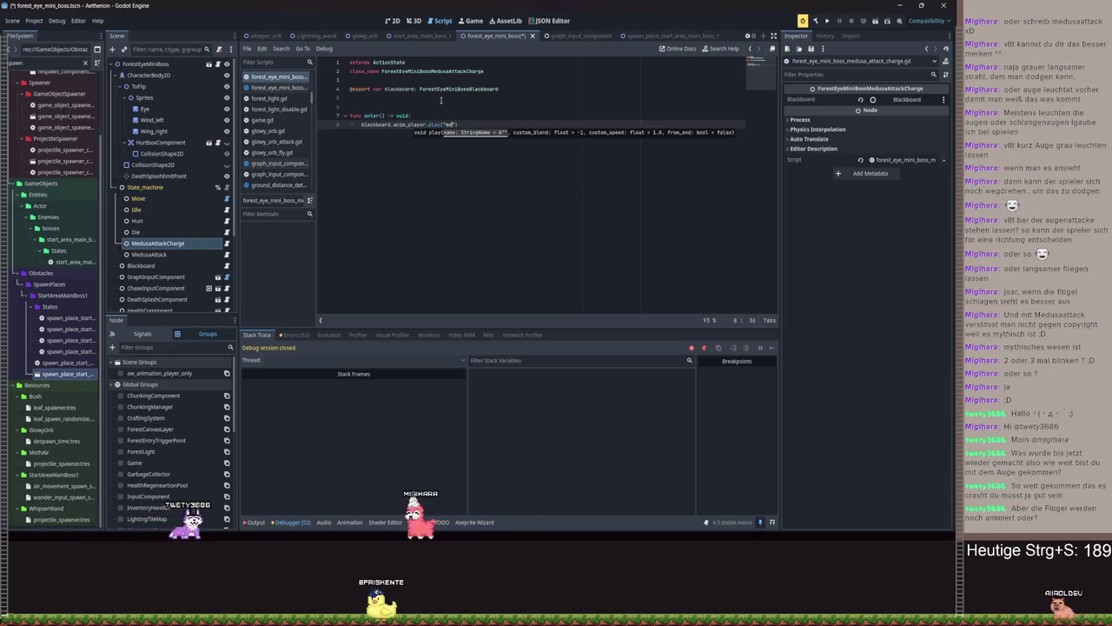
text(ack_charge)
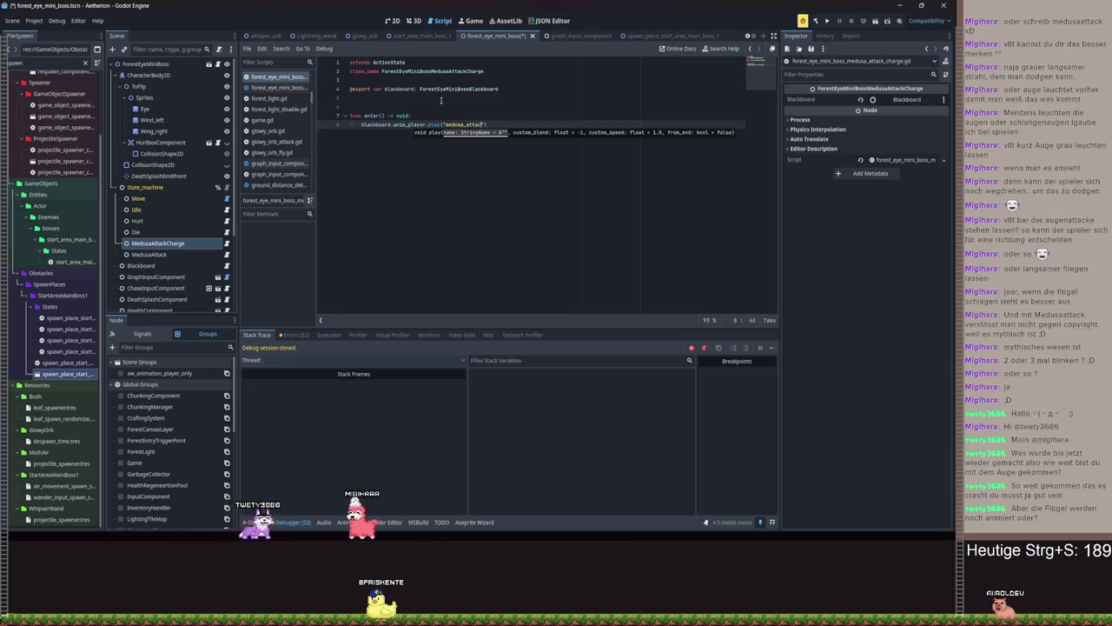
key(ctrl+s)
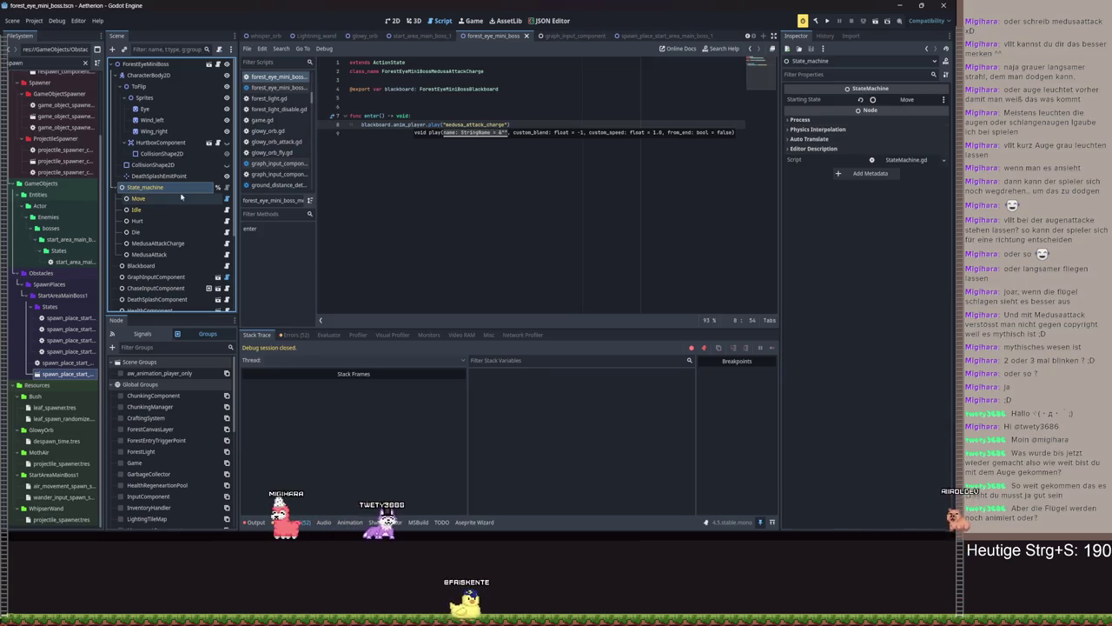
click(906, 99)
Set Starting State to MedusaAttackCharge, test-run from Spielstand 2, then exit back to the editor
double_click(456, 250)
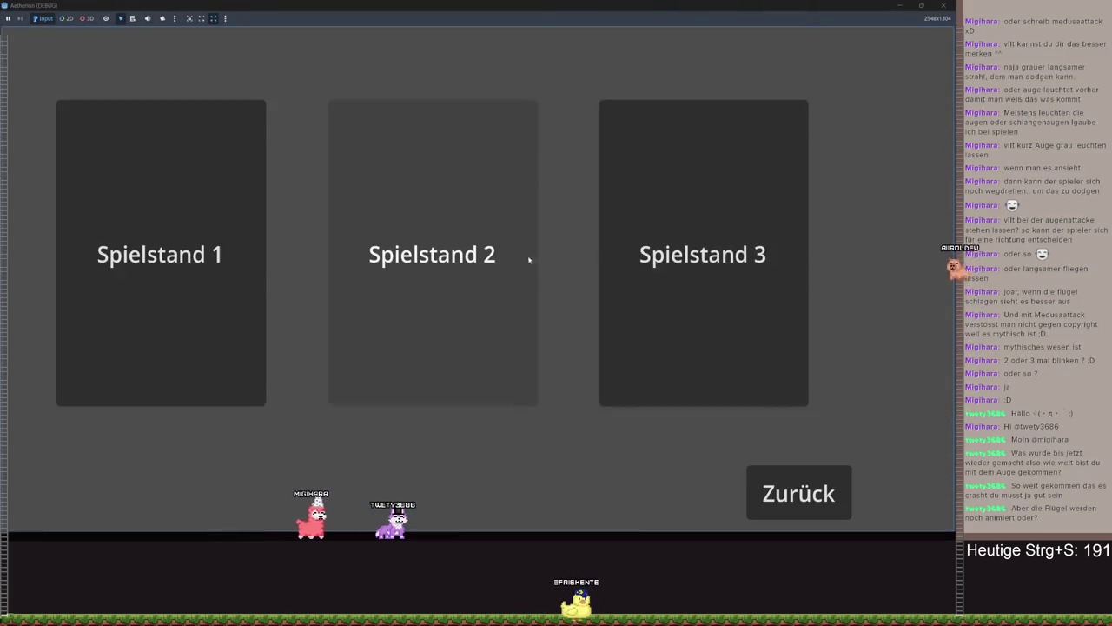
click(513, 266)
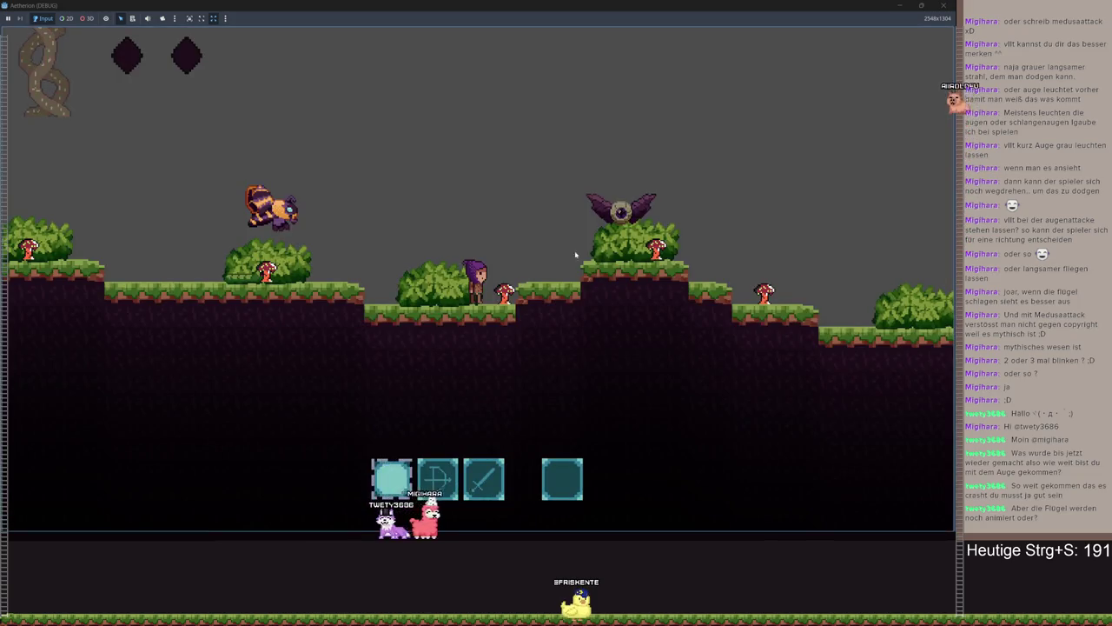
key(Escape)
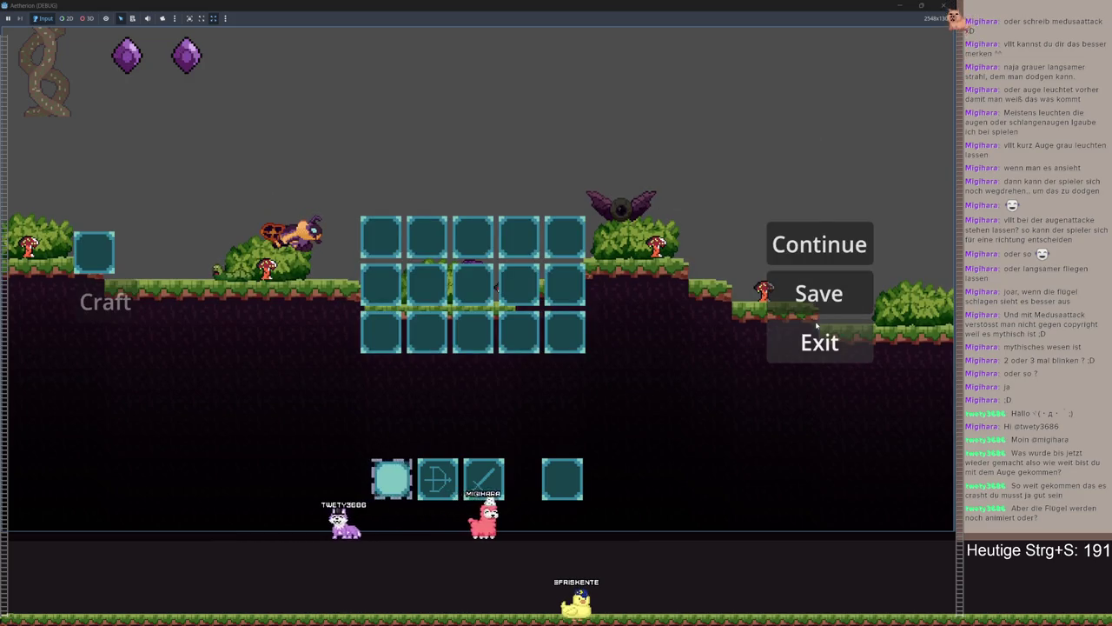
click(820, 341)
click(553, 357)
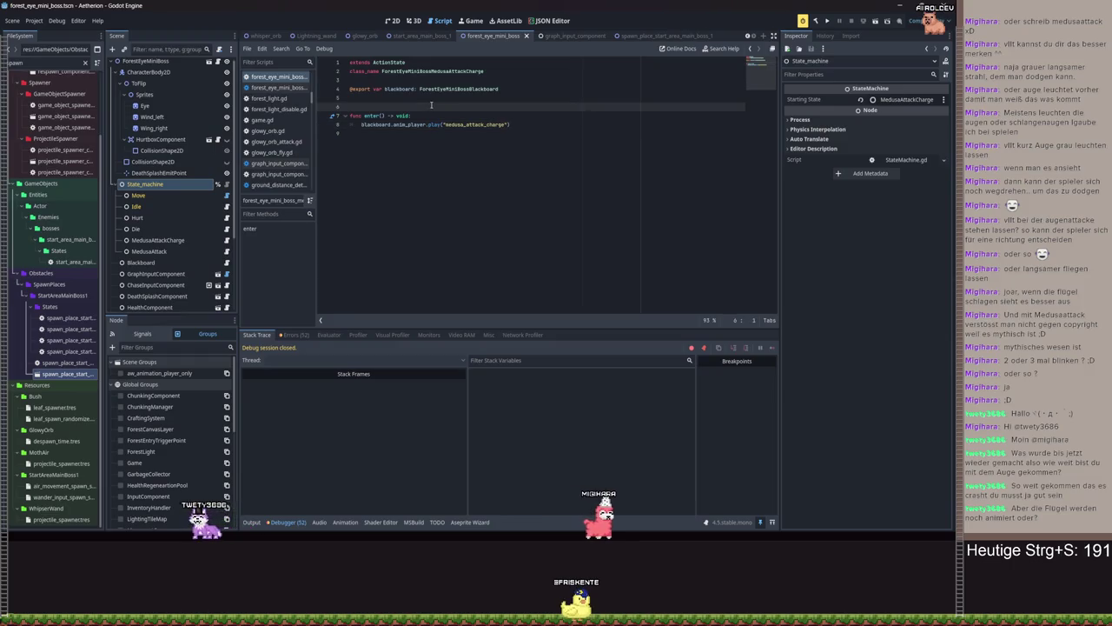
Select the AnimationPlayer node and look over the boss in the 2D view
scroll(161, 252, down, 5)
click(150, 294)
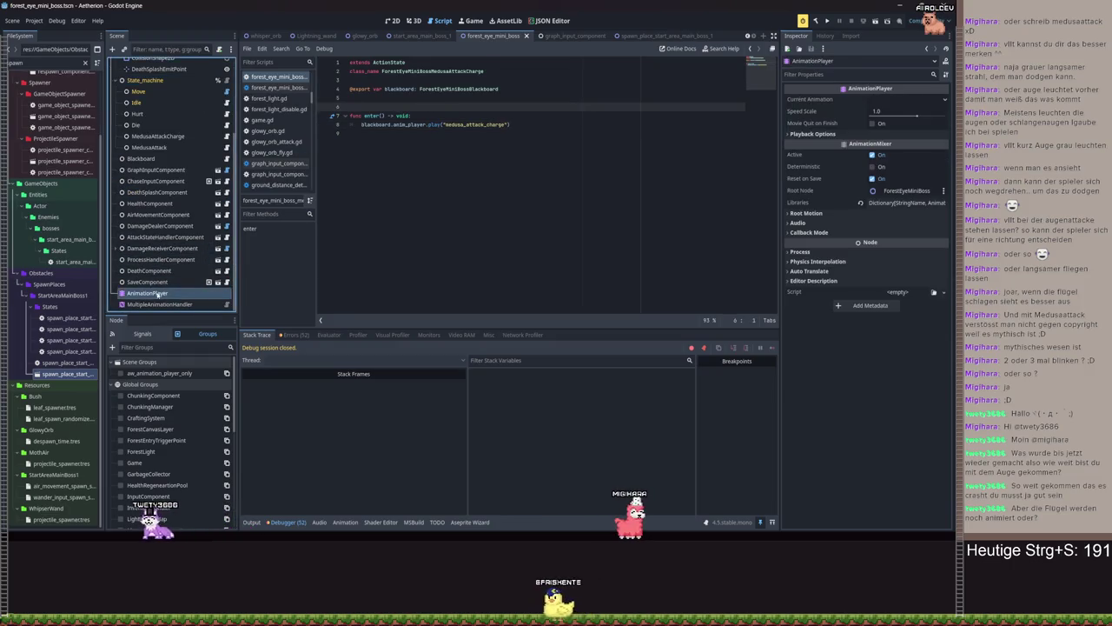
key(ctrl+F1)
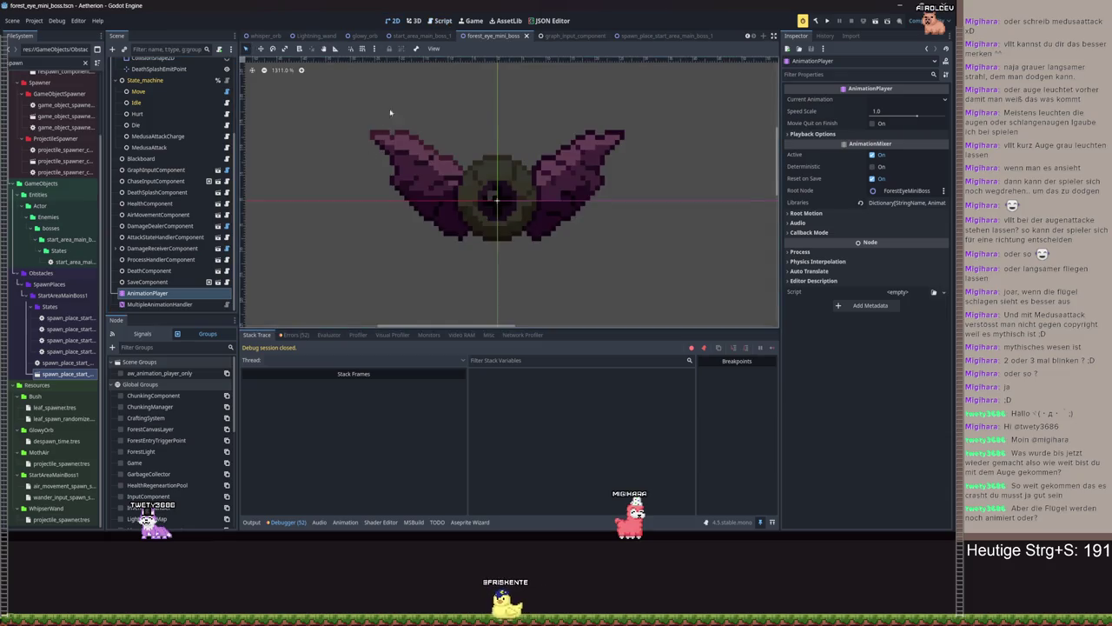
key(ctrl+F3)
scroll(190, 129, up, 5)
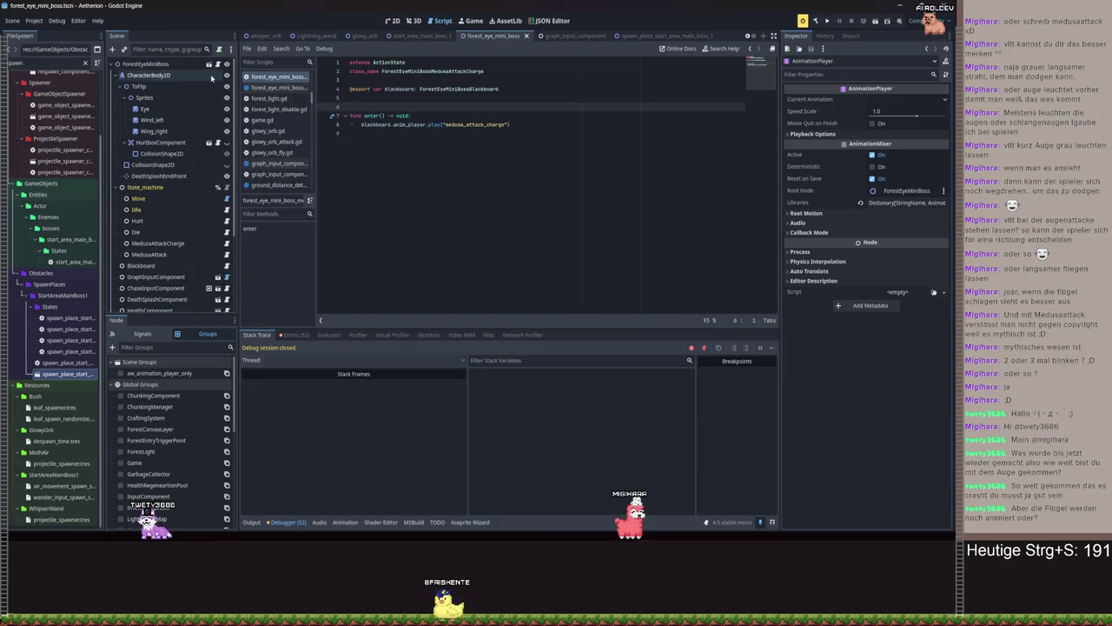
scroll(198, 79, down, 5)
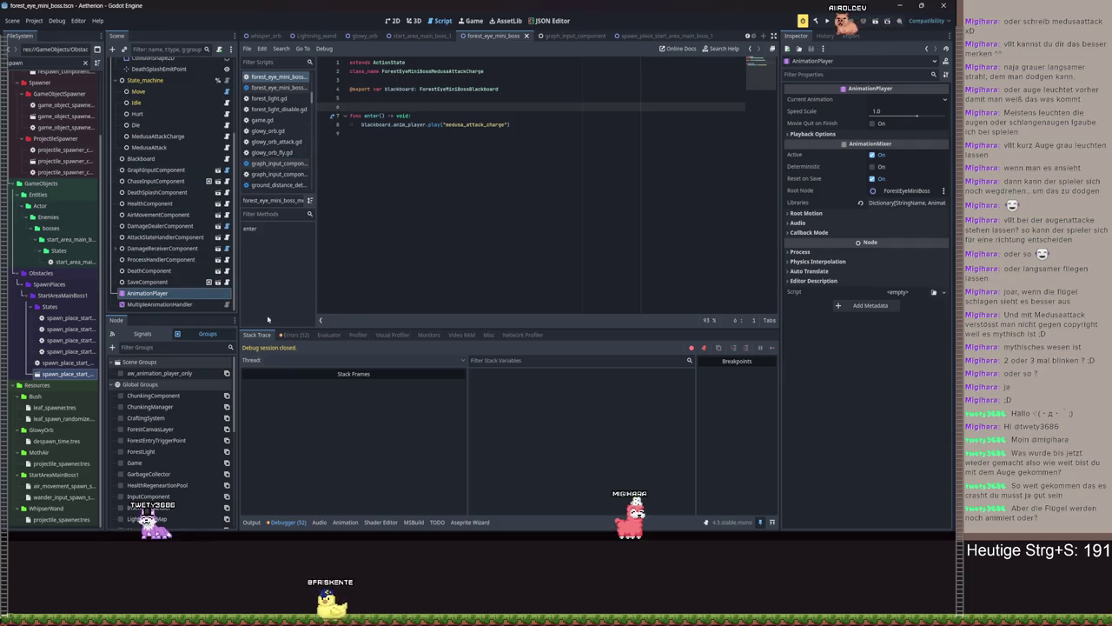
scroll(200, 130, up, 5)
Review entity.gd and its GameObject base script, then switch to the moth_air scene
click(215, 66)
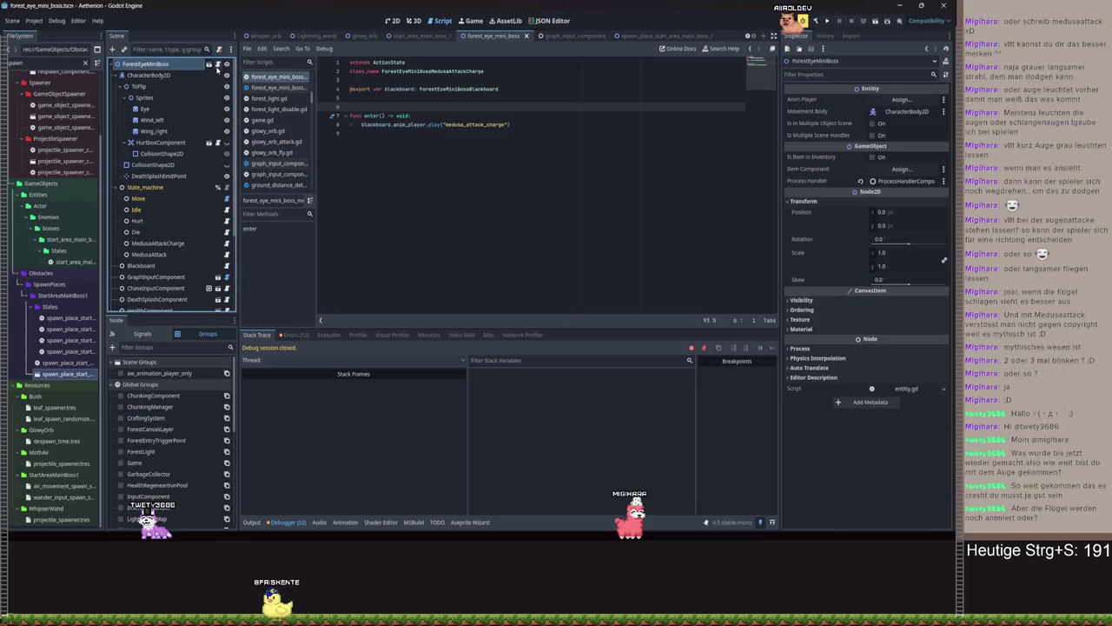
click(217, 65)
ctrl+click(382, 62)
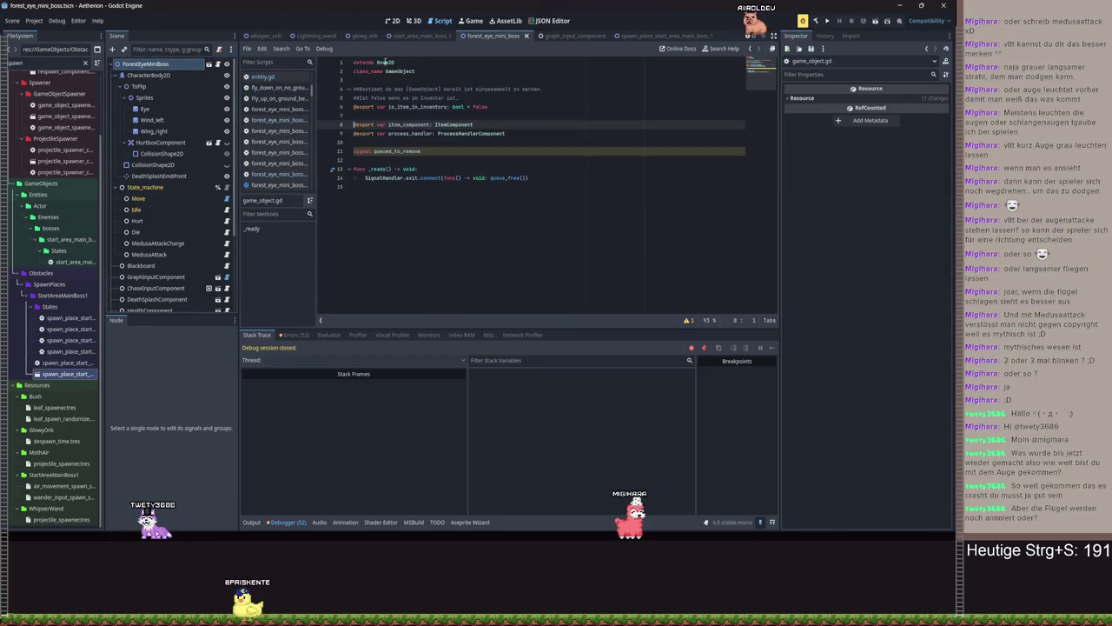
key(alt+Left)
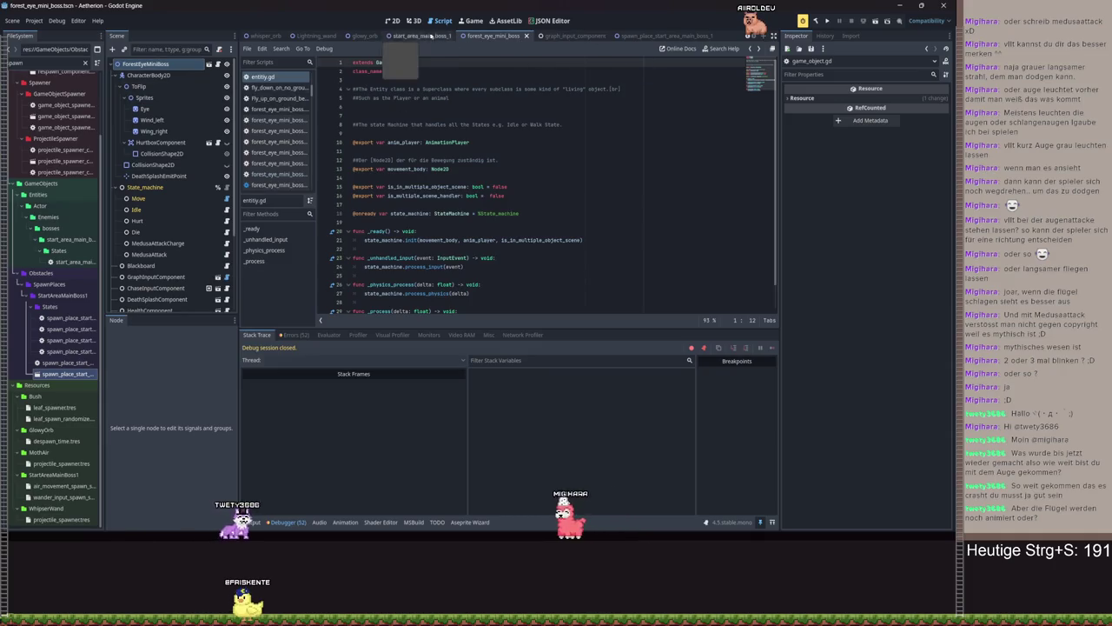
scroll(434, 37, up, 4)
scroll(473, 36, down, 5)
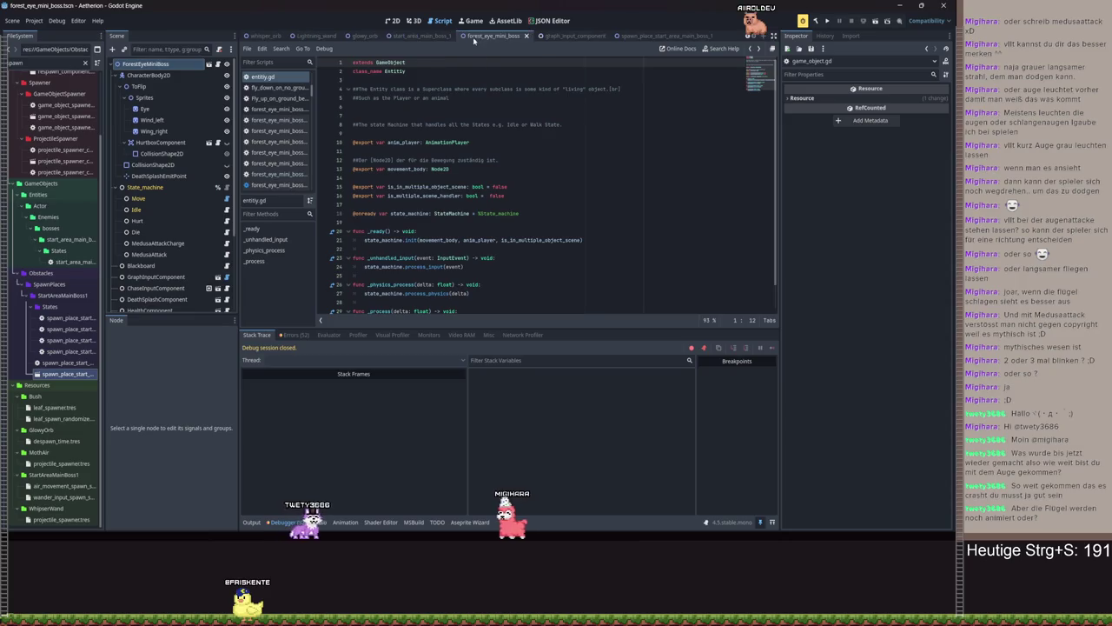
scroll(365, 36, up, 5)
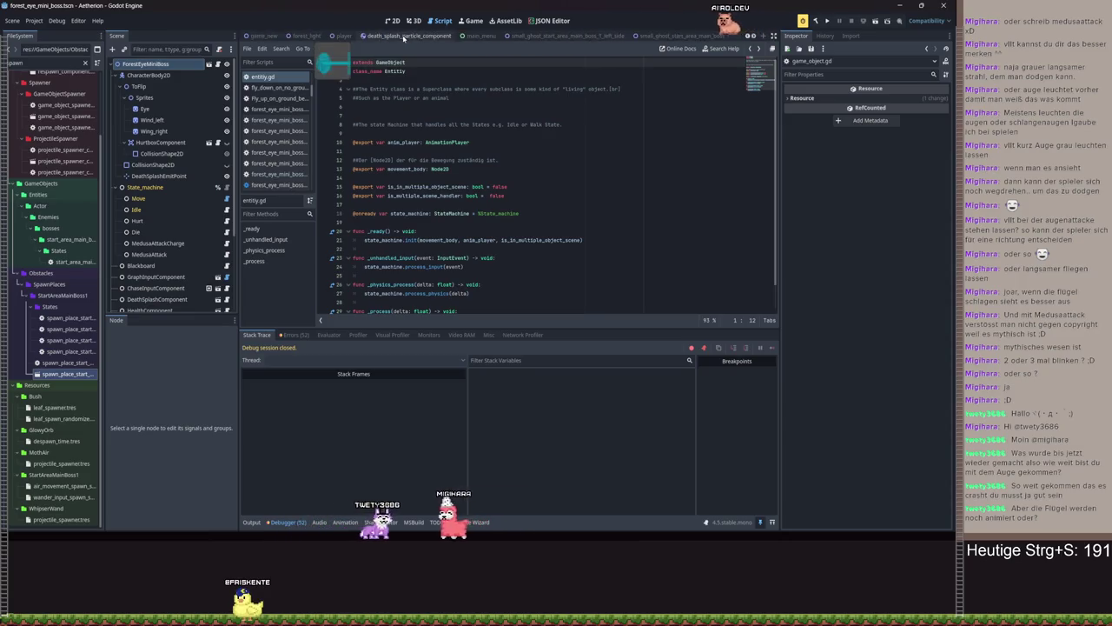
click(260, 35)
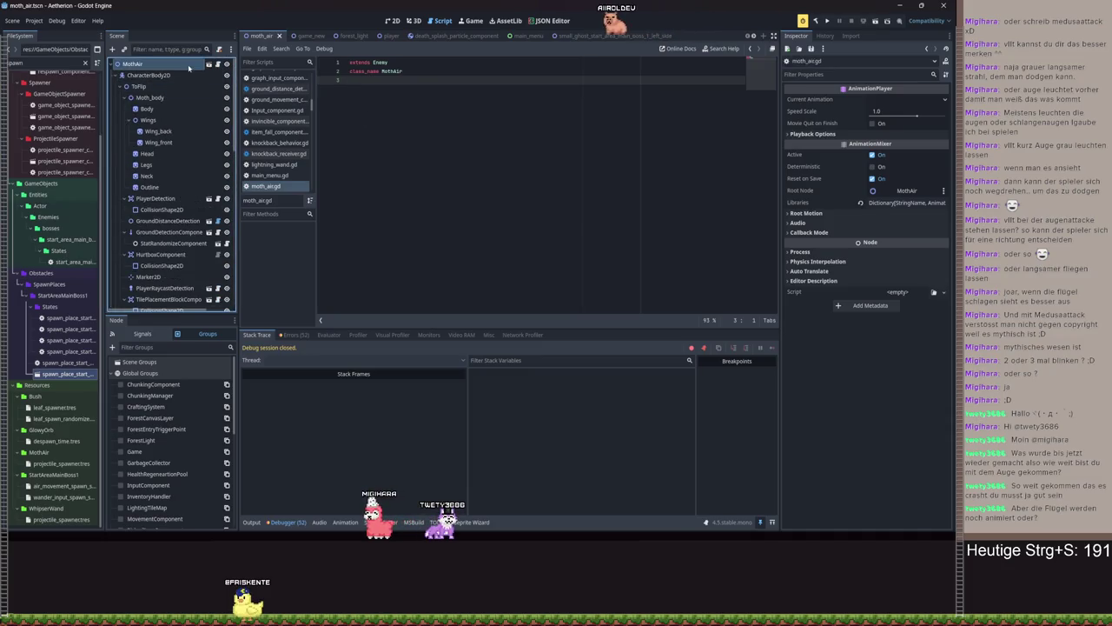
Review charge_finished and flash_finished in moth_air_blackboard.gd, save, and return to forest_eye_mini_boss
click(223, 66)
scroll(174, 174, down, 5)
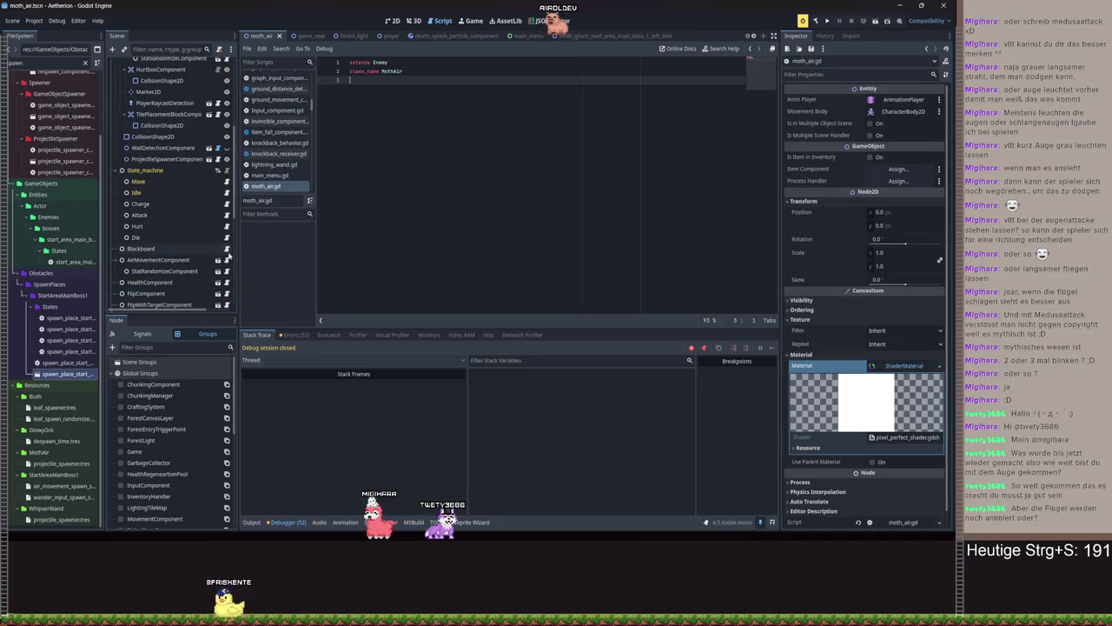
click(226, 249)
key(Up)
key(Up)
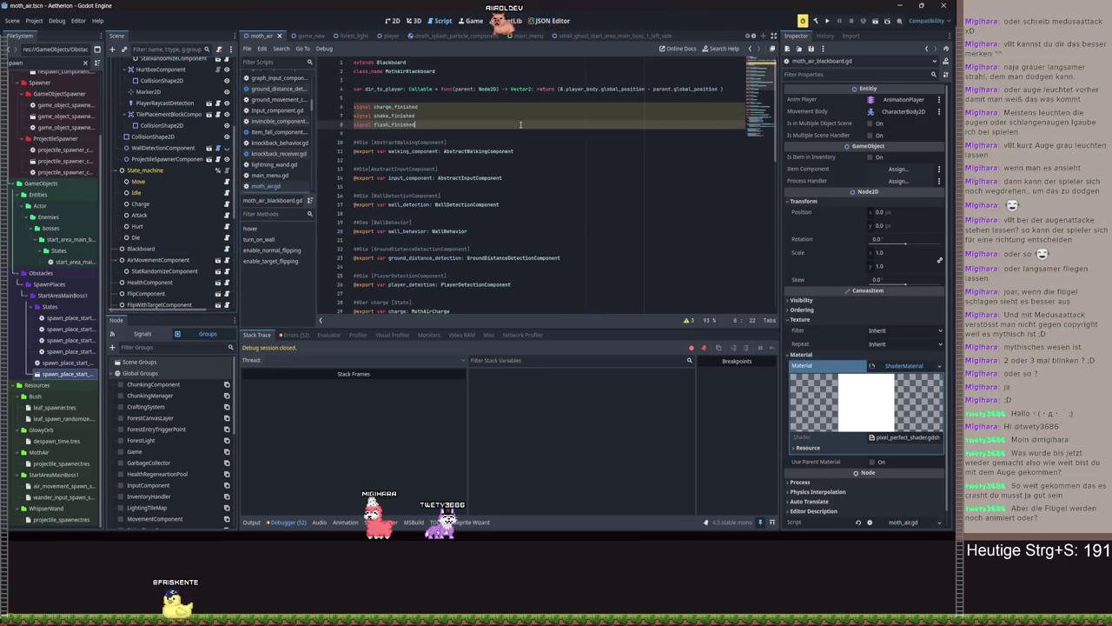
key(ctrl+s)
scroll(487, 37, down, 3)
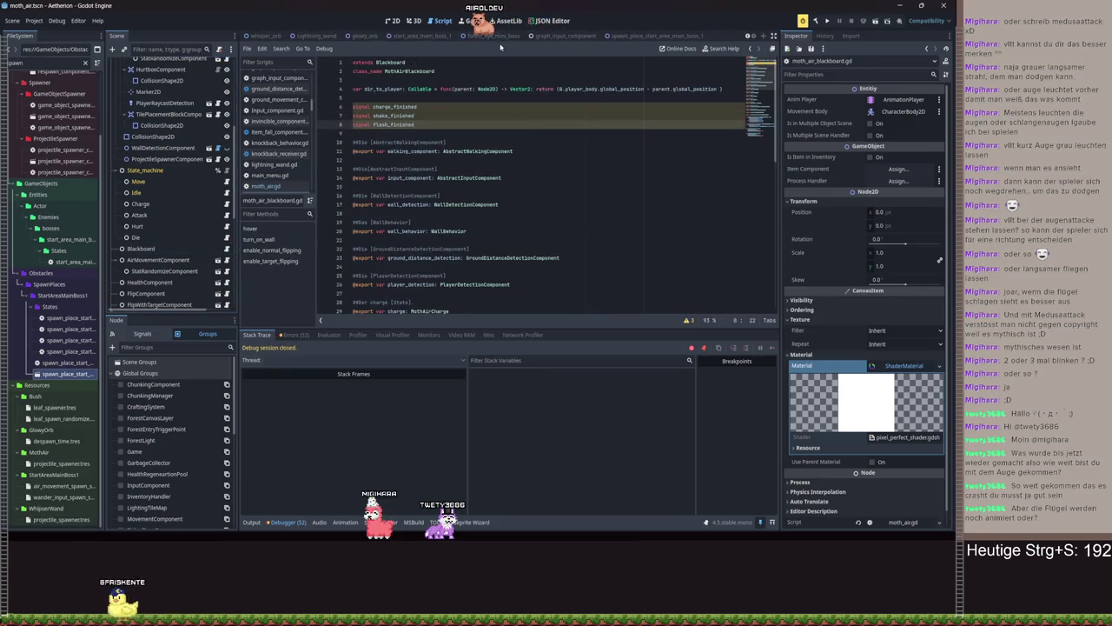
click(489, 36)
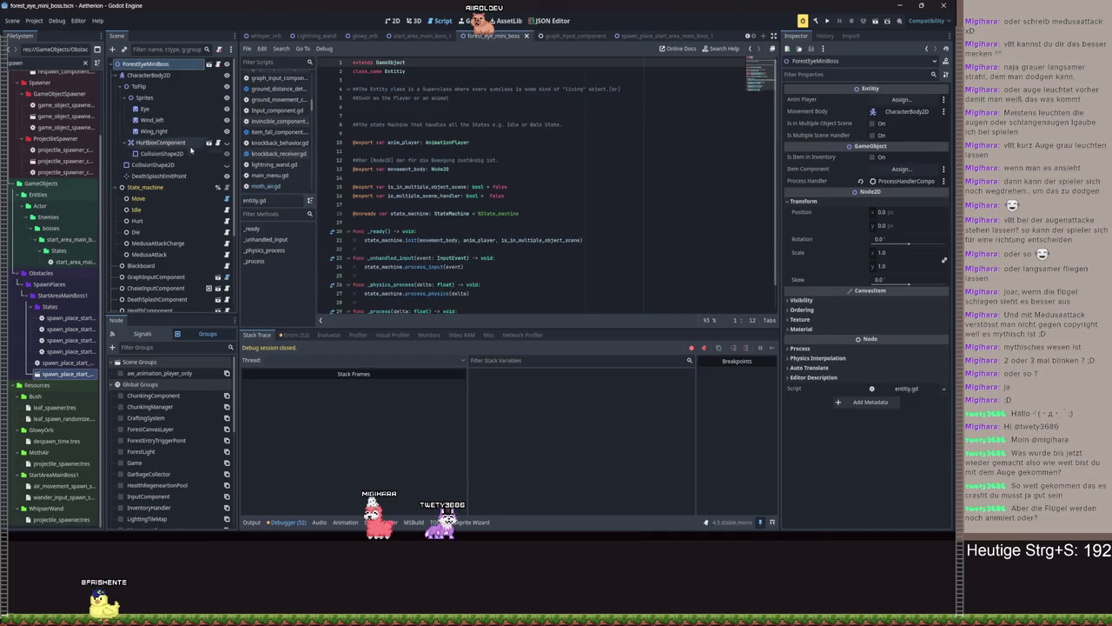
Open the boss Blackboard script and look over its medusa_attack_charge_finished signal and base class
scroll(191, 150, down, 5)
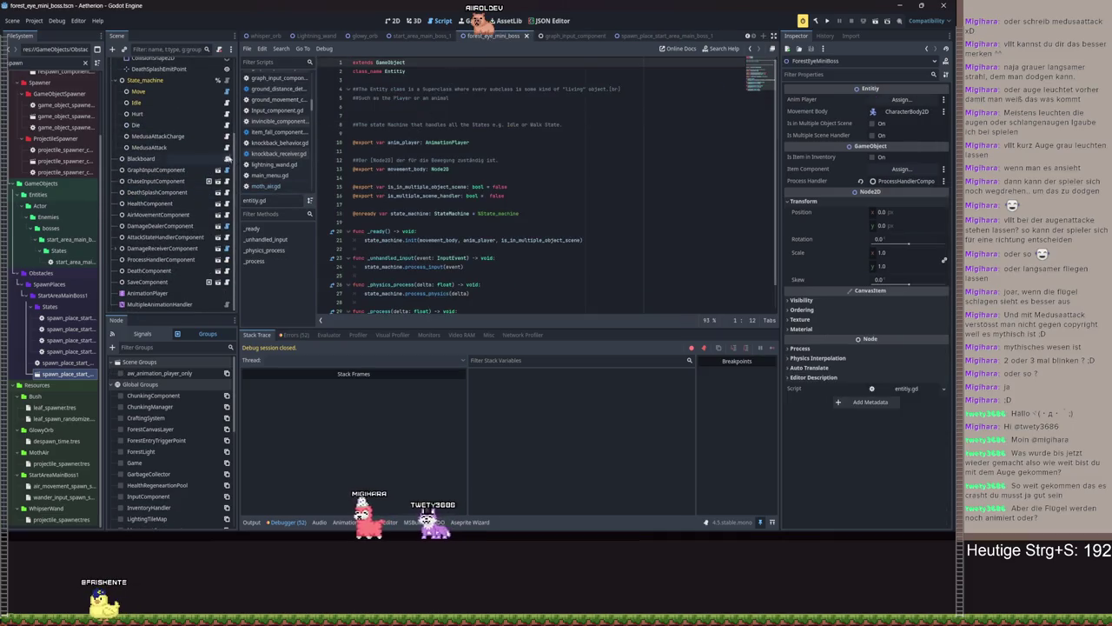
click(227, 159)
click(476, 87)
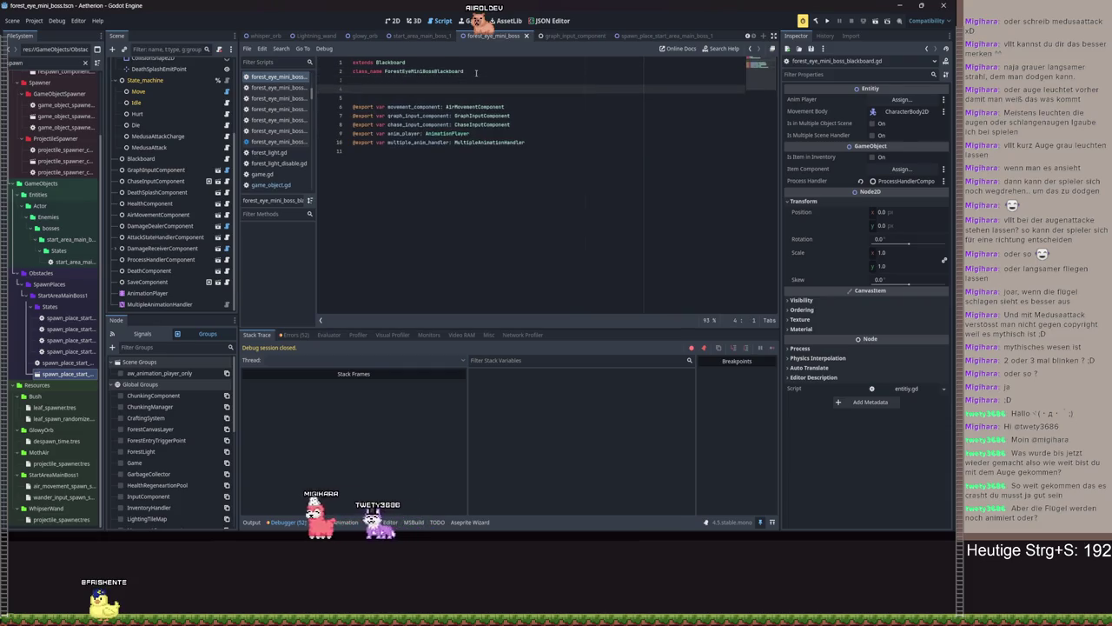
text(gnal)
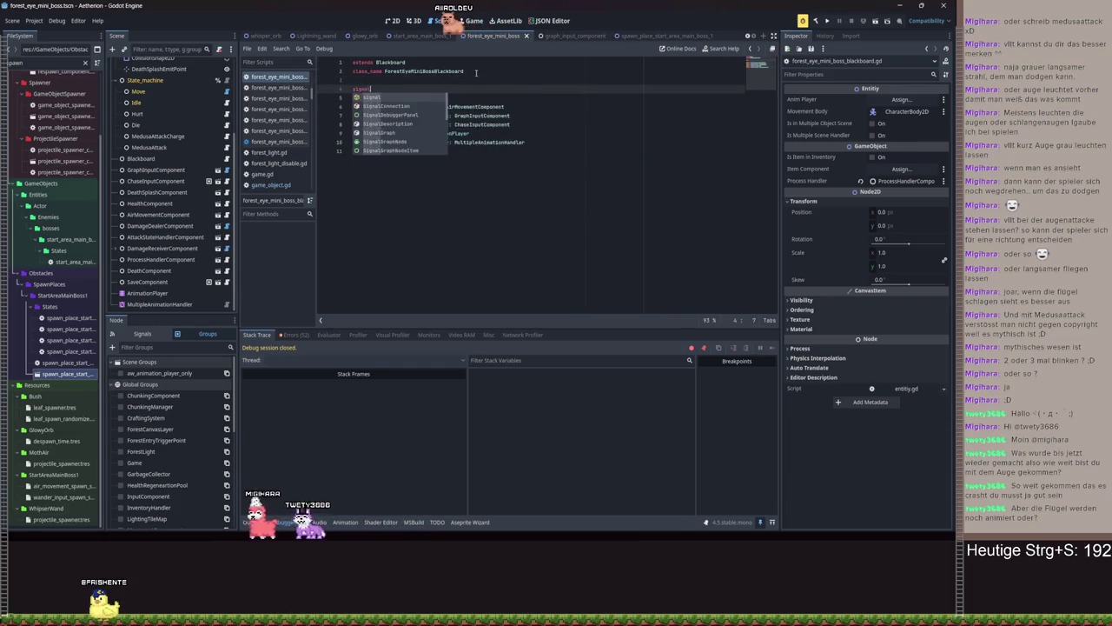
text( medusa_a)
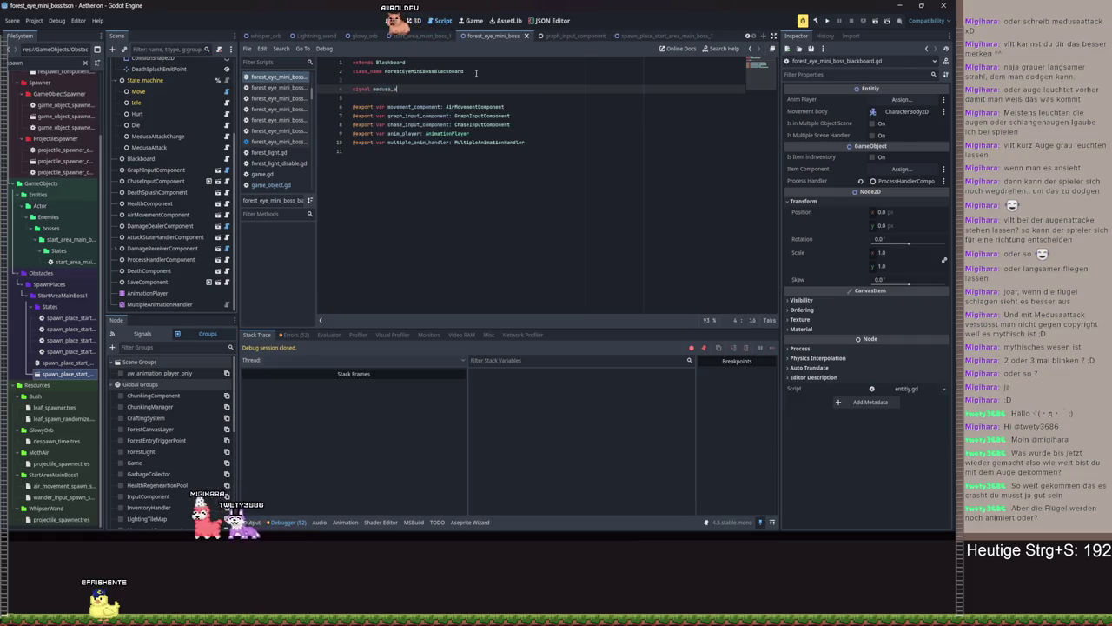
text(ttack_charge_finished)
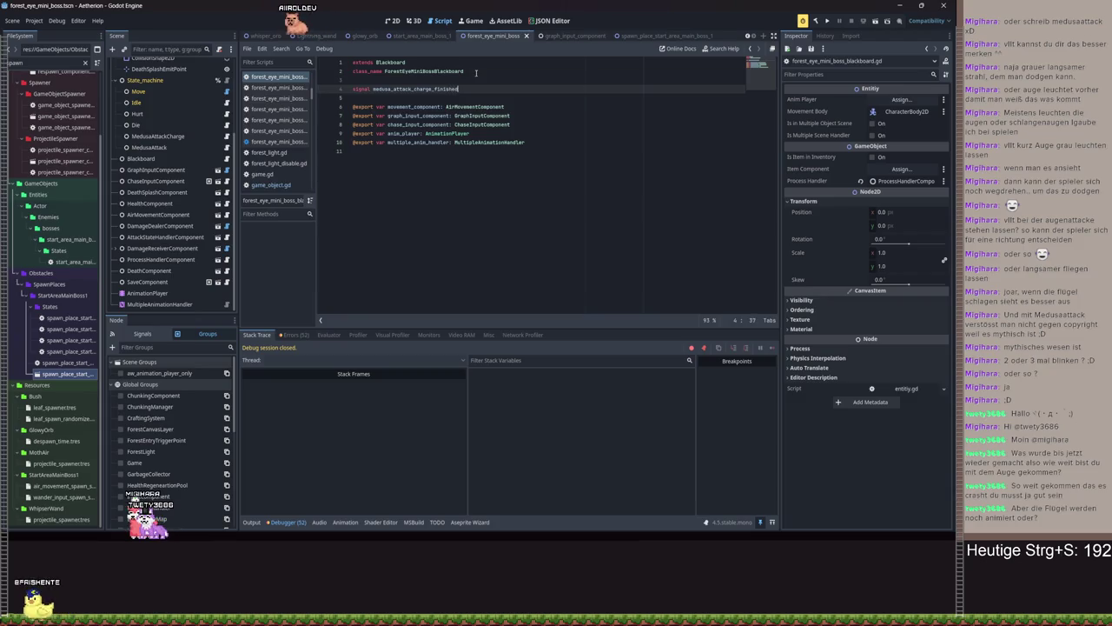
key(ctrl+s)
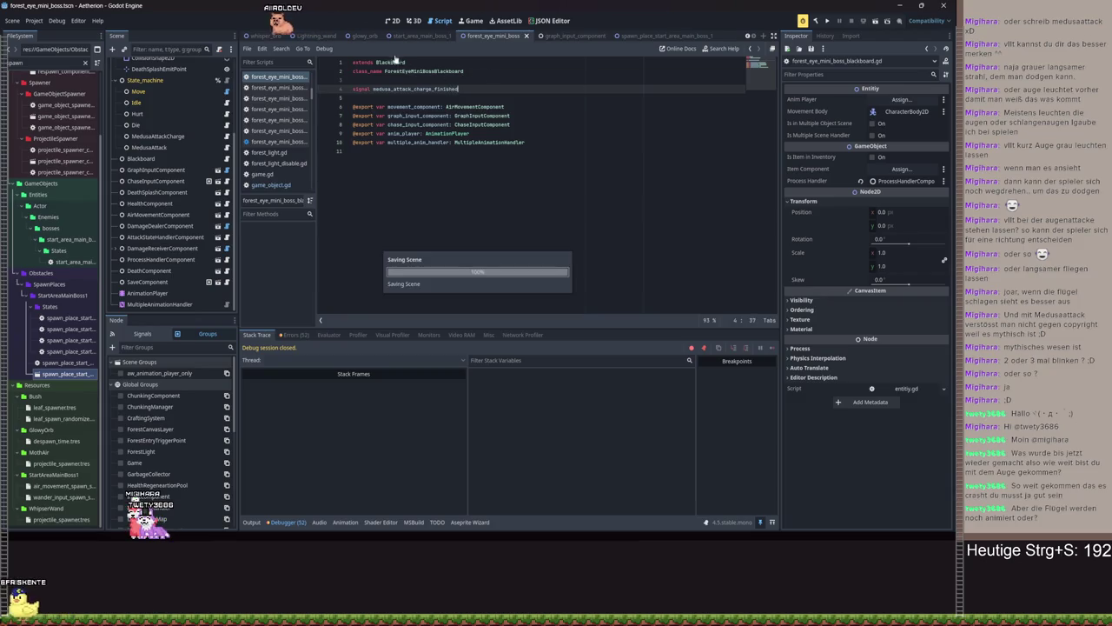
ctrl+click(389, 63)
key(ctrl+s)
key(alt+Left)
key(alt+Left)
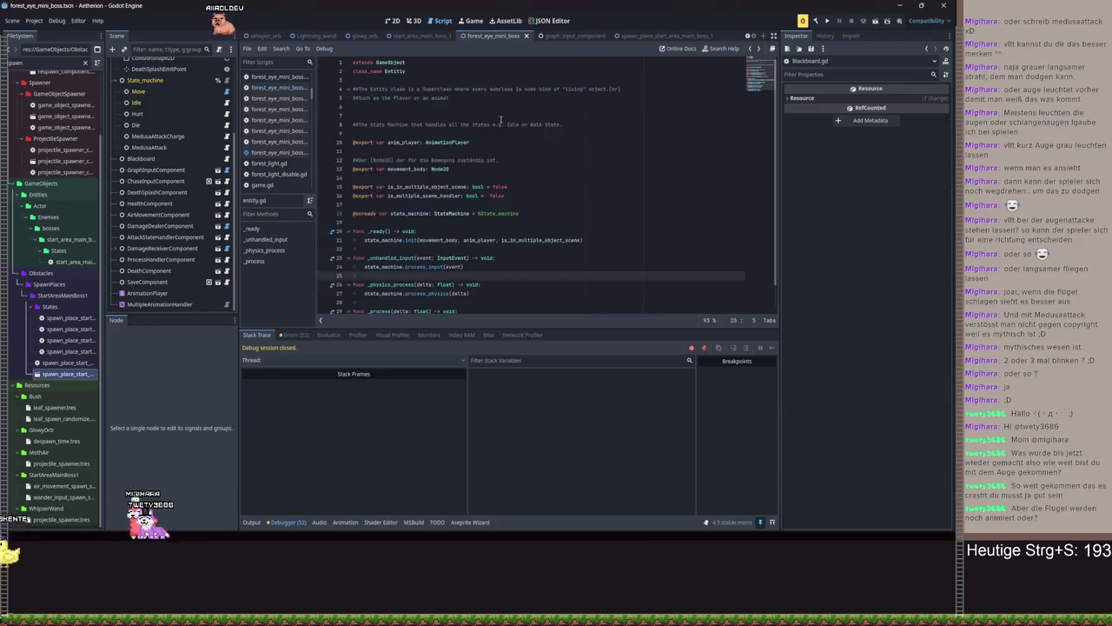
Declare 'signal medusa_attack_finished' on line 5 of ForestEyeMiniBossBlackboard.gd and save
click(522, 96)
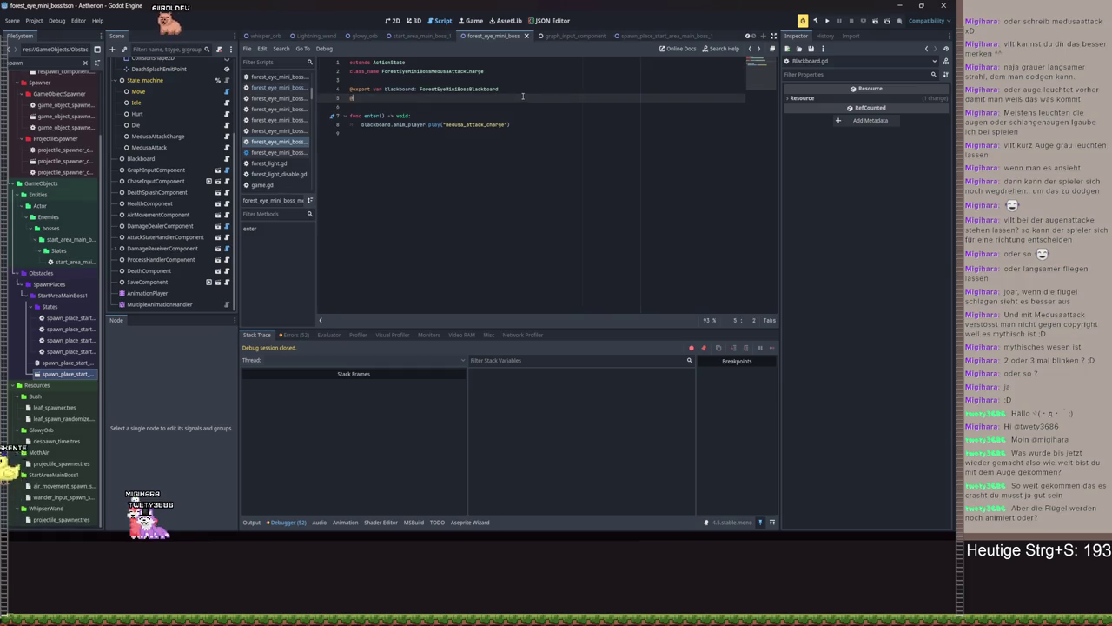
ctrl+click(472, 89)
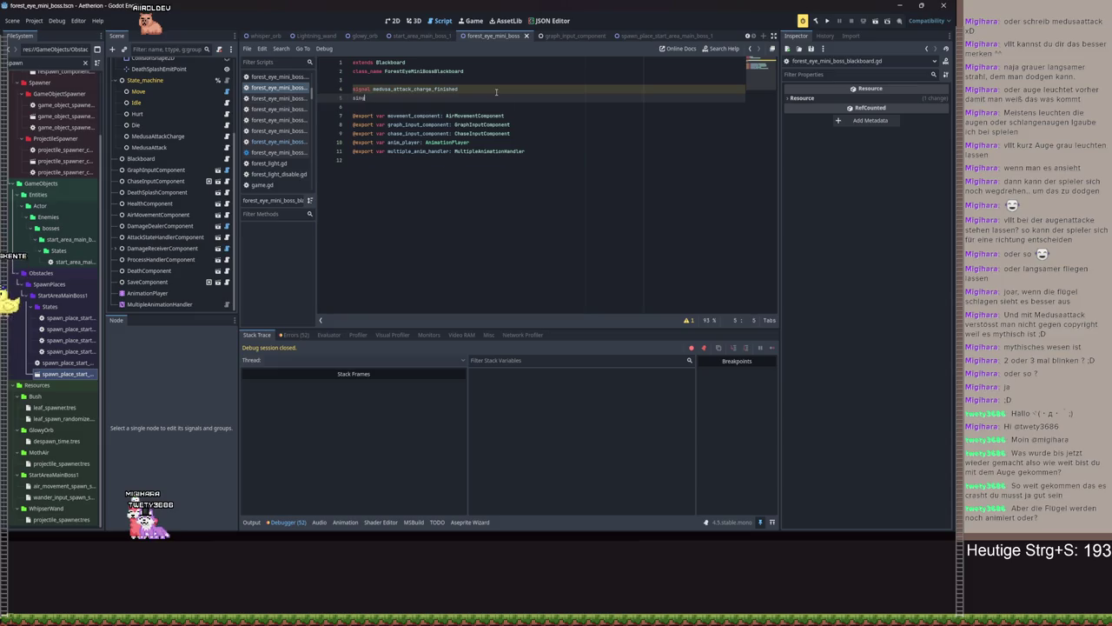
text(gnal m)
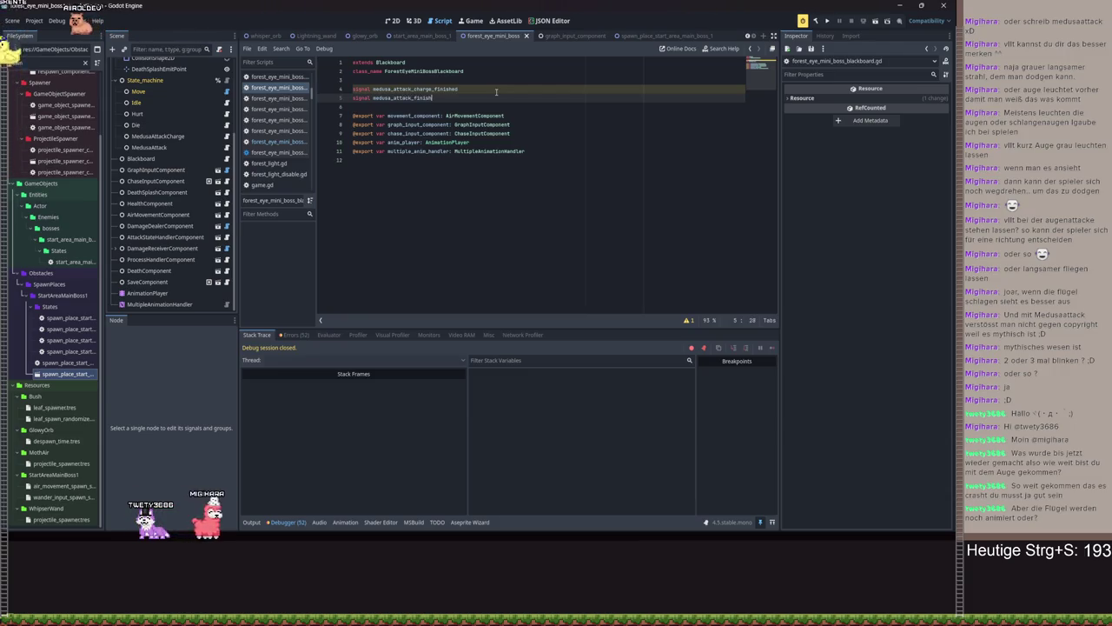
text(ed)
key(ctrl+s)
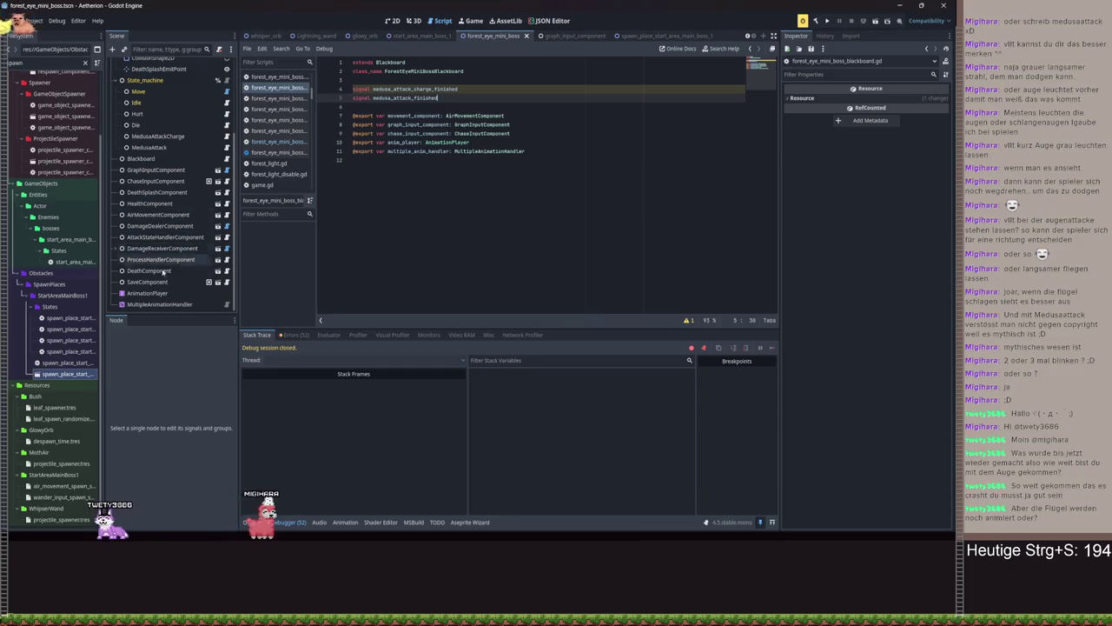
Show the AnimationPlayer's medusa_attack animation and place the playhead near 0.29 seconds
click(149, 292)
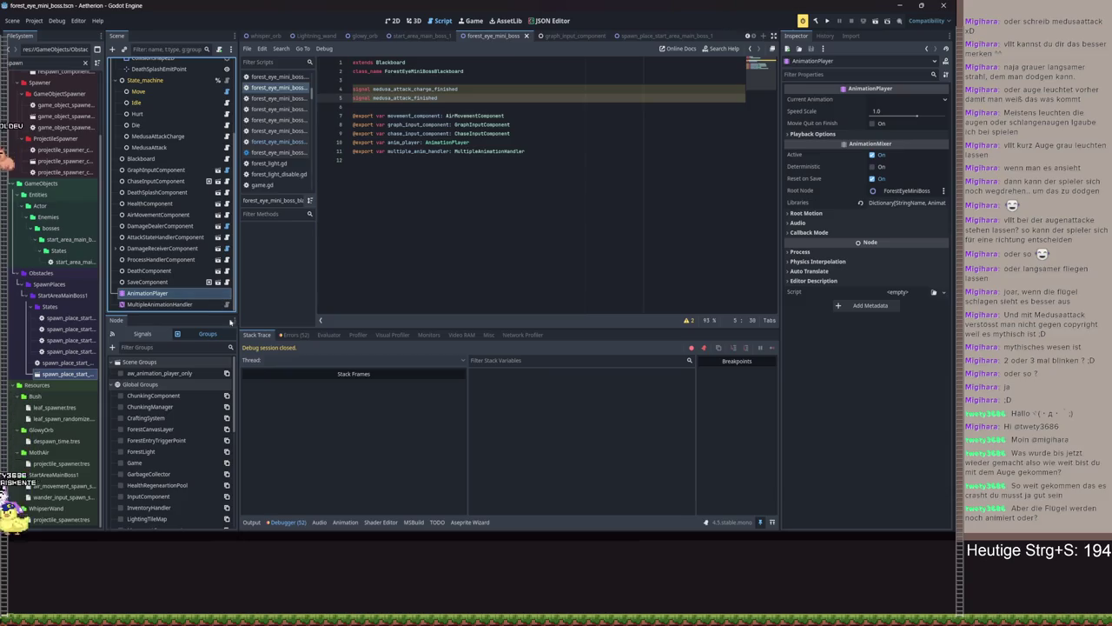
click(388, 22)
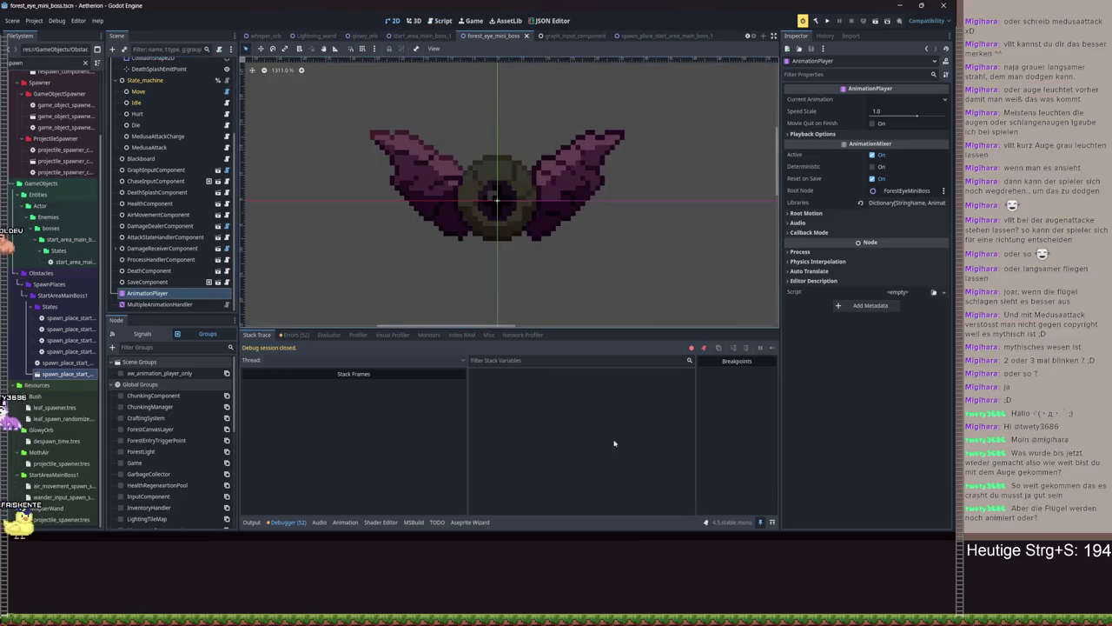
click(345, 522)
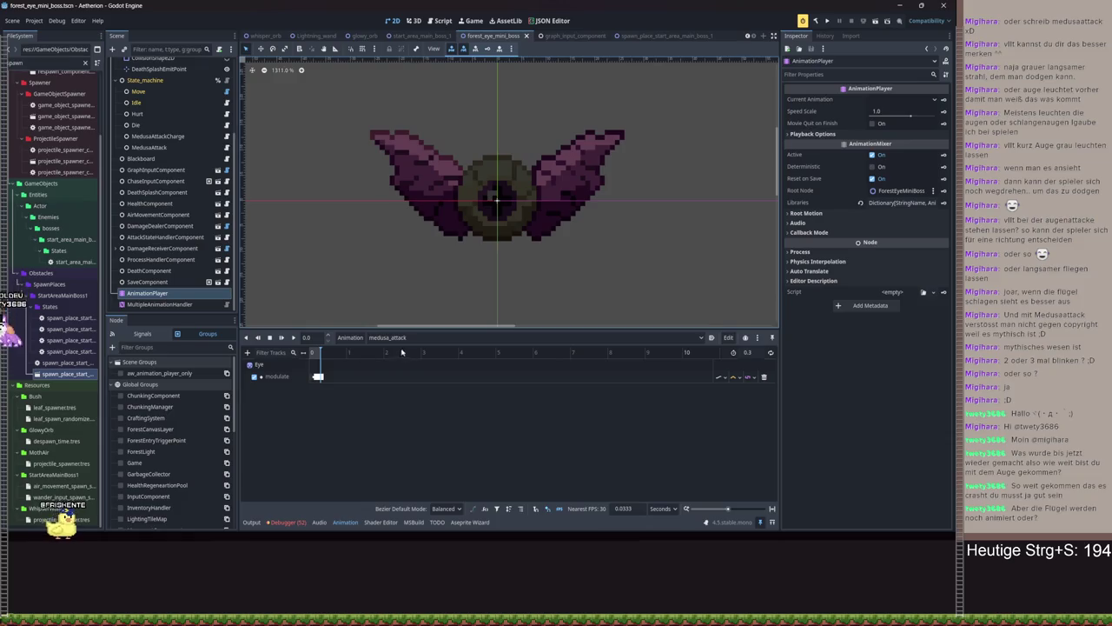
scroll(385, 377, up, 3)
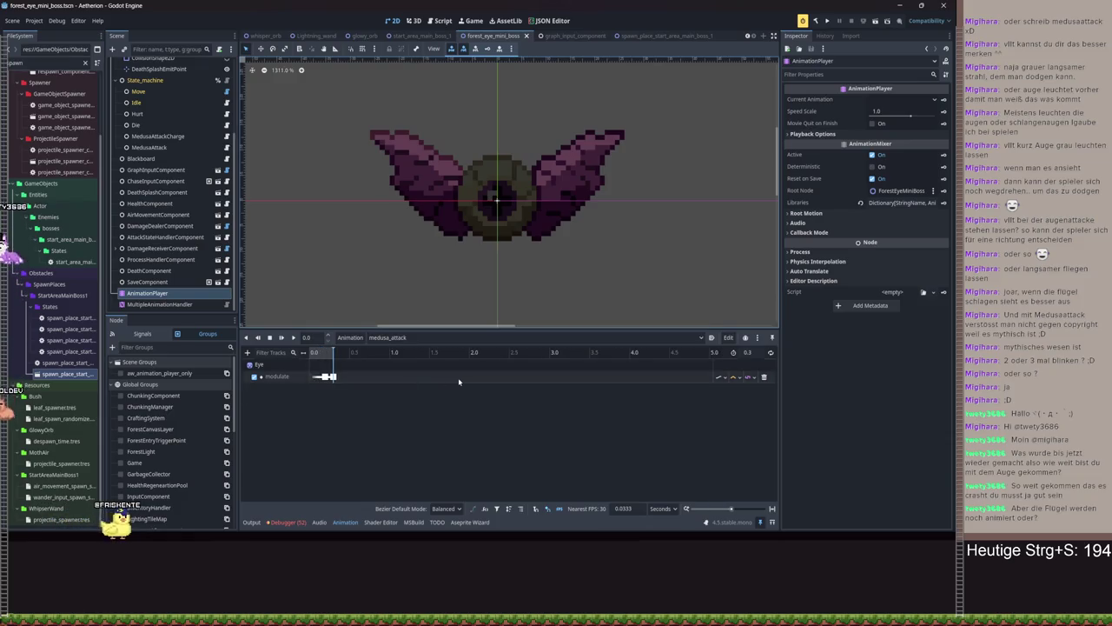
click(332, 354)
drag(331, 354, 333, 354)
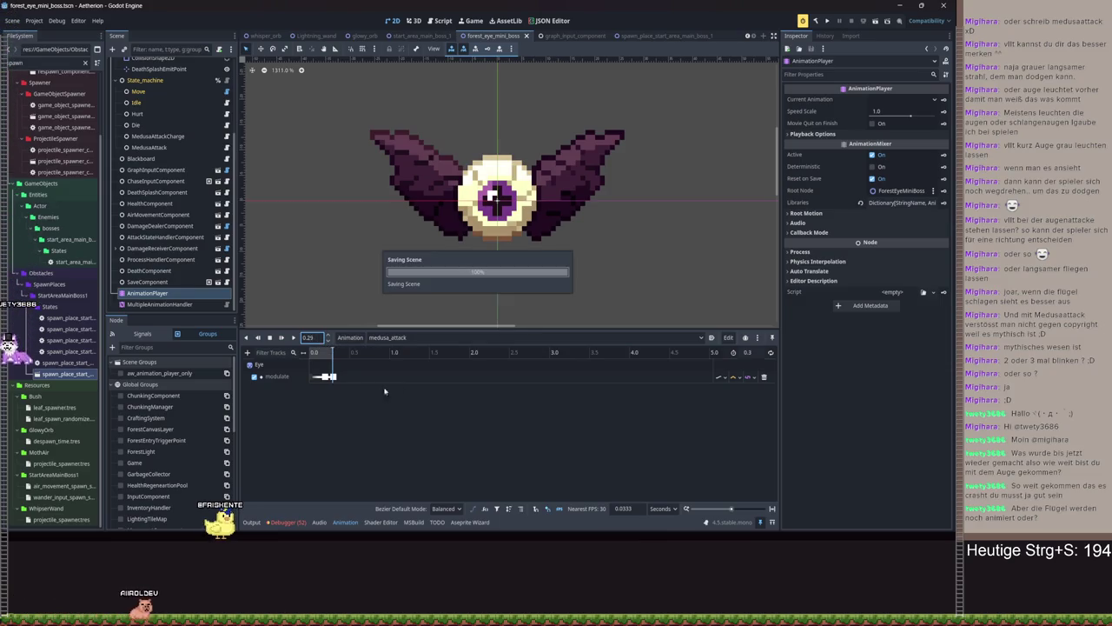
click(247, 351)
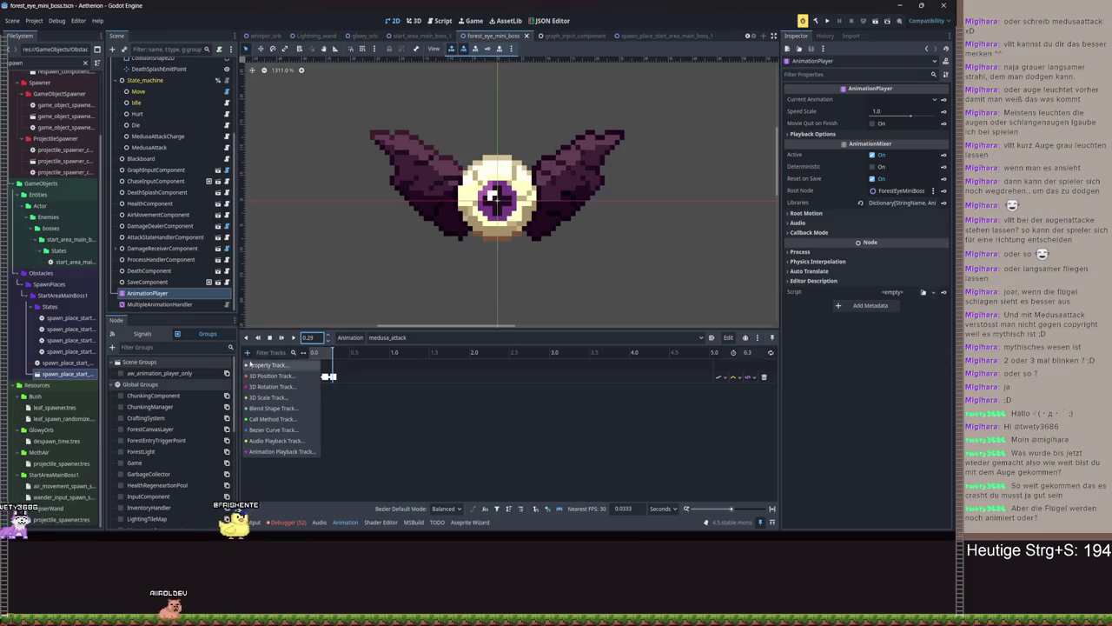
In medusa_attack, add a Blackboard call-method key for _on_anim_finished at 0.29 s passing the animation name, then save
click(287, 425)
scroll(455, 260, down, 2)
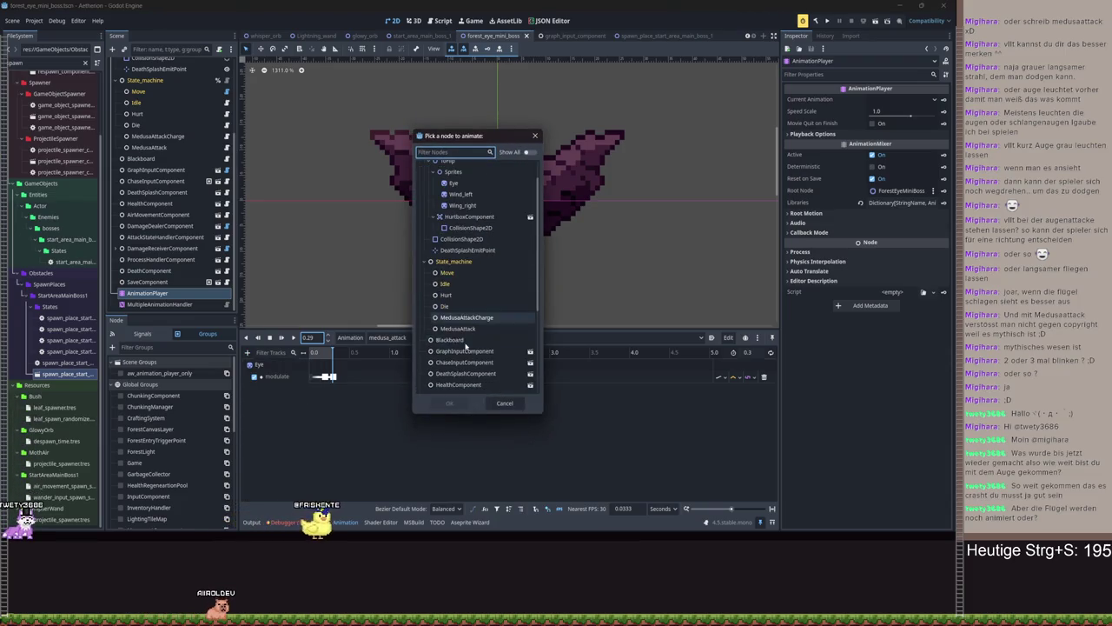
double_click(452, 335)
right_click(332, 403)
click(352, 408)
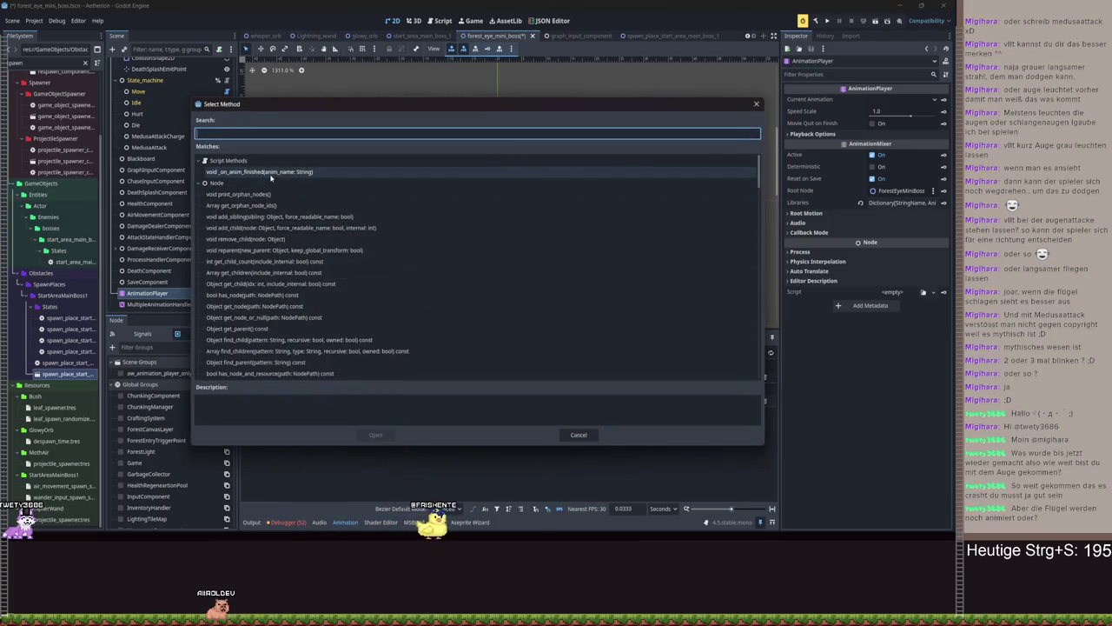
double_click(271, 174)
click(334, 403)
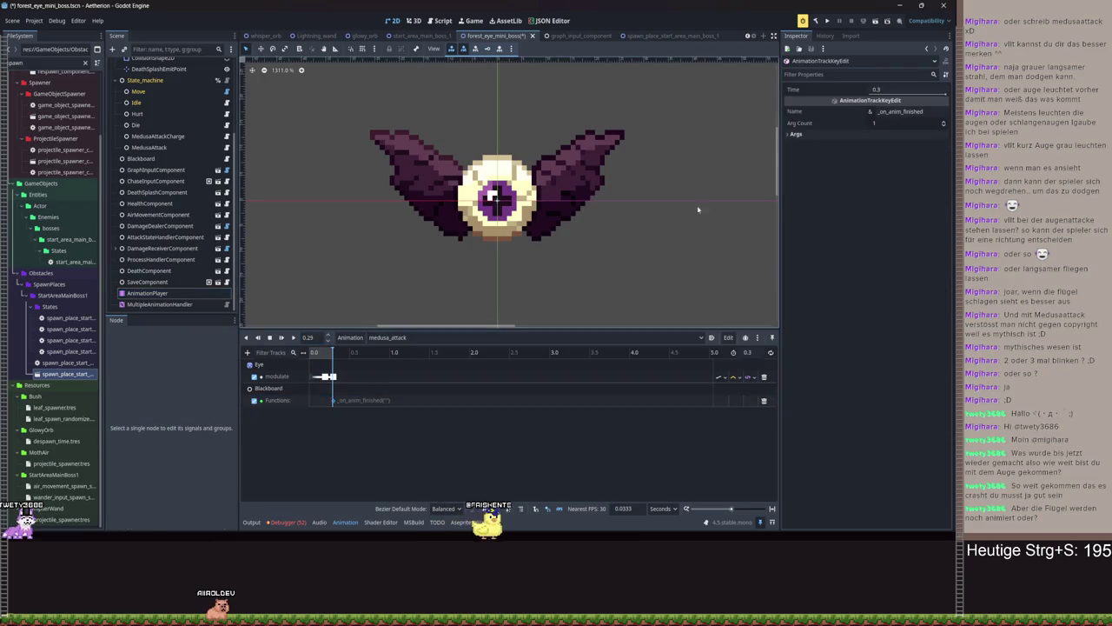
click(886, 89)
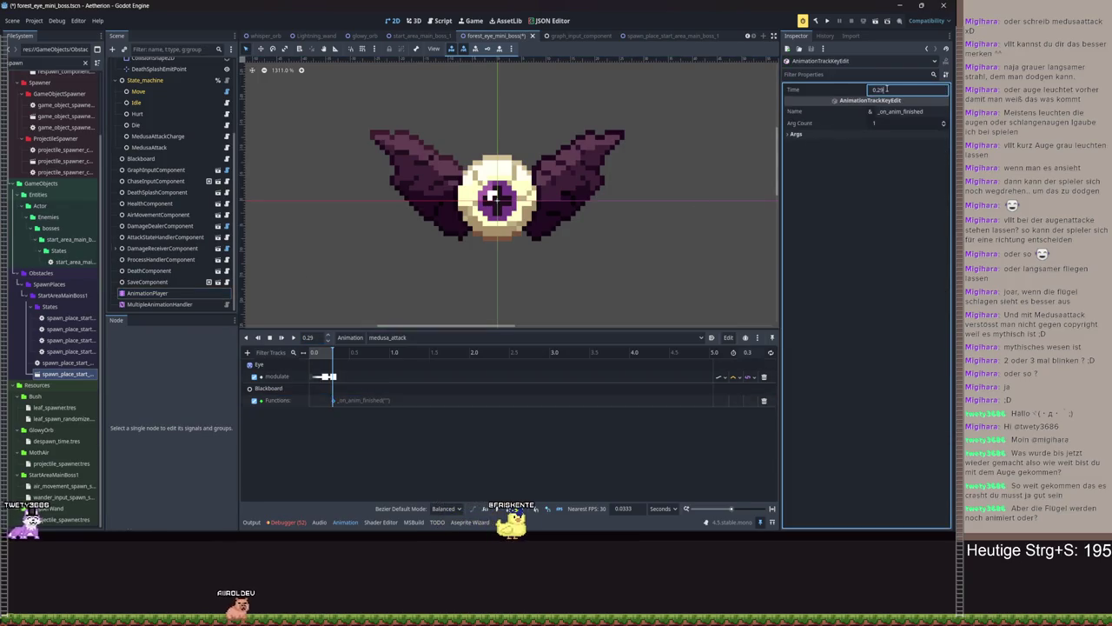
click(796, 134)
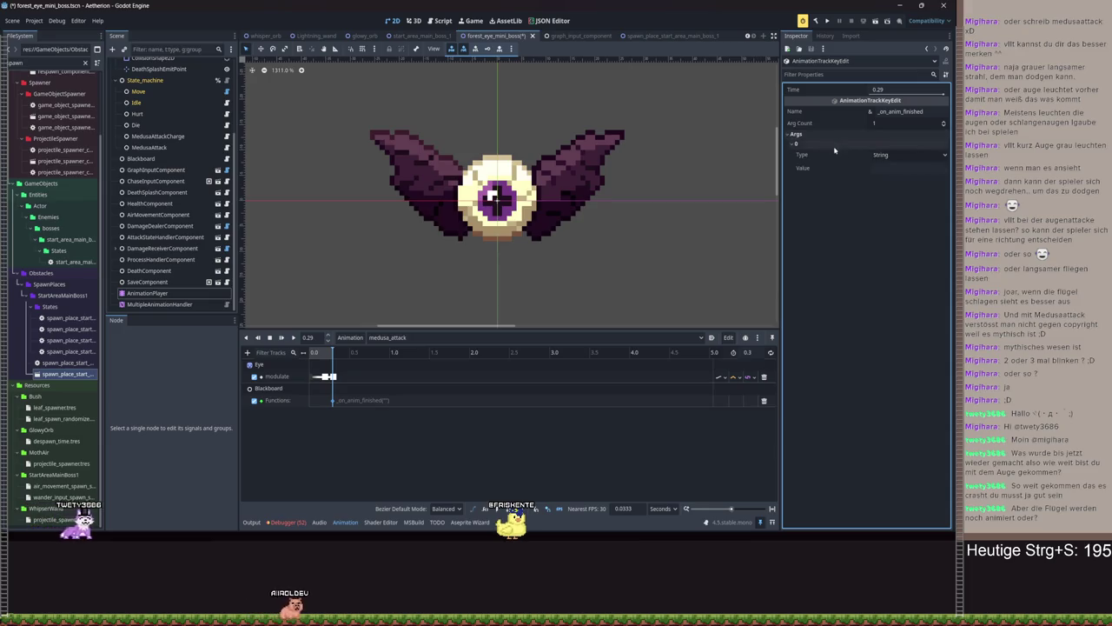
click(893, 168)
text(dus)
key(ctrl+s)
In medusa_attack_charge, add a Blackboard _on_anim_finished key at 0.99 s with argument medusa_attack_charge
click(407, 337)
click(407, 371)
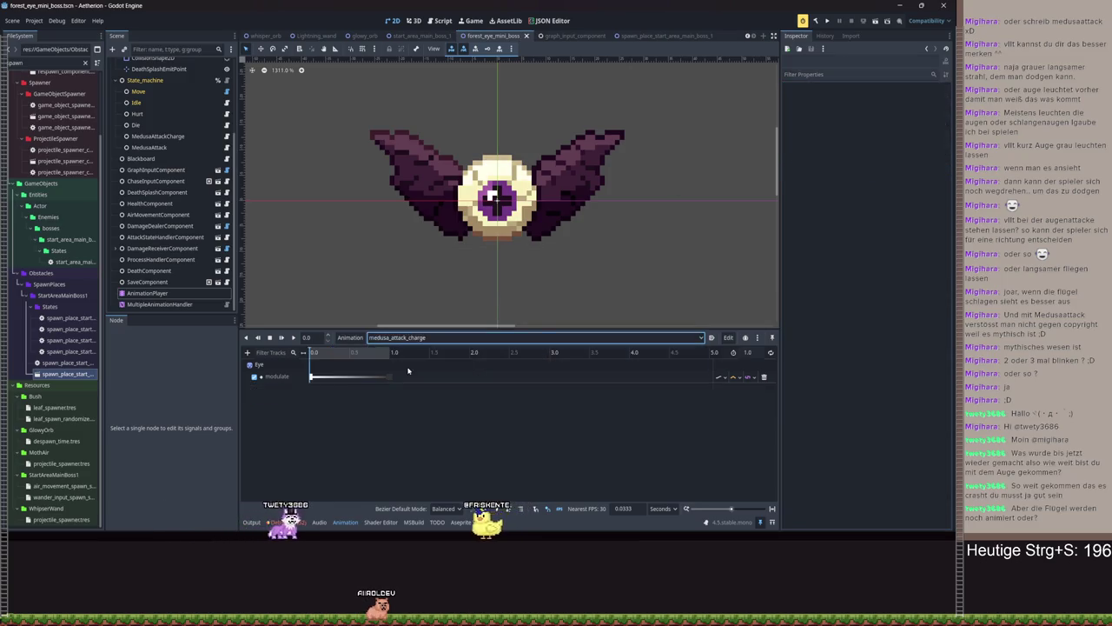
click(387, 353)
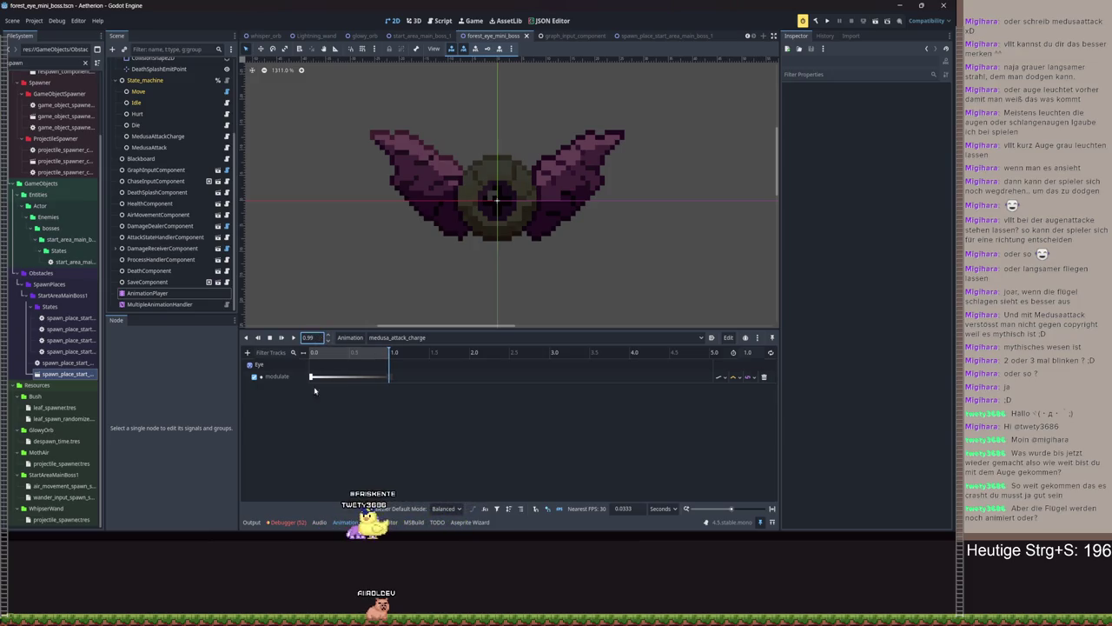
click(249, 352)
click(278, 418)
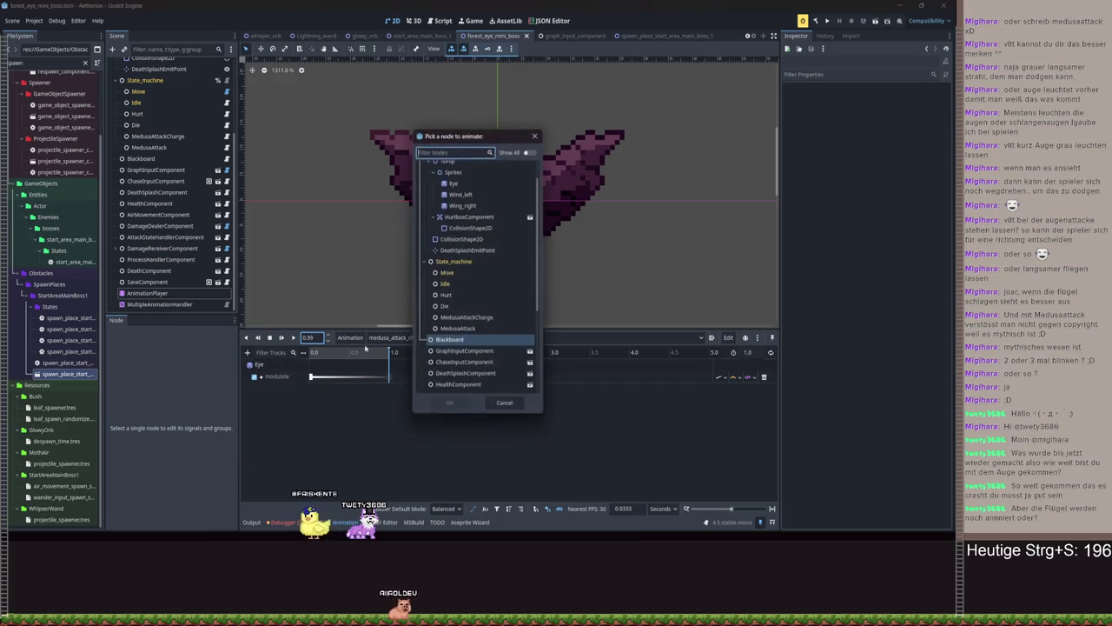
double_click(449, 340)
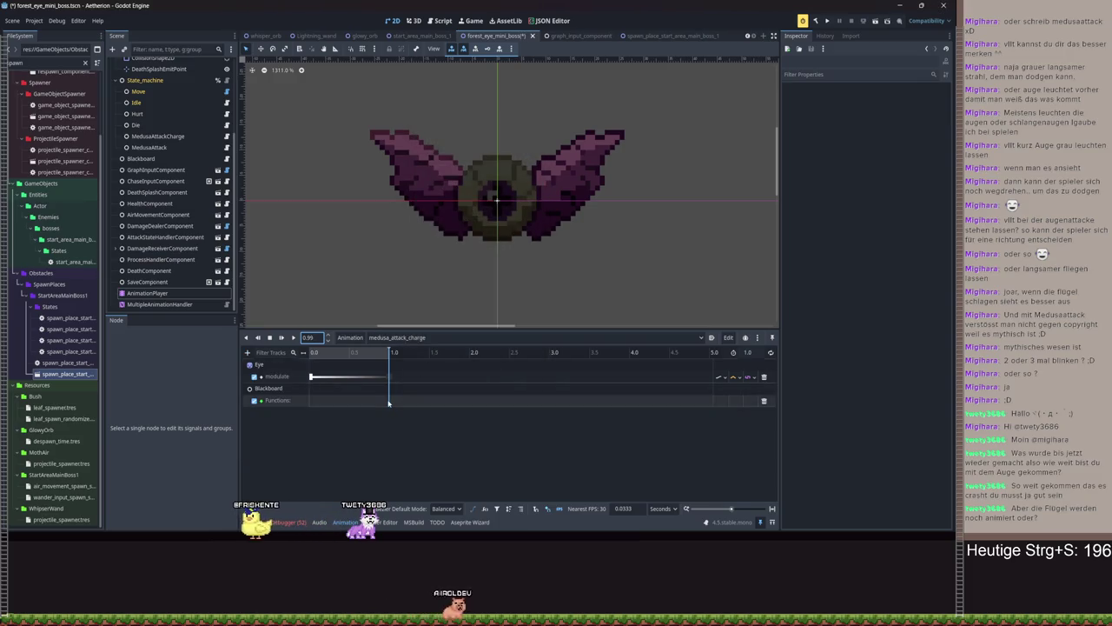
click(396, 407)
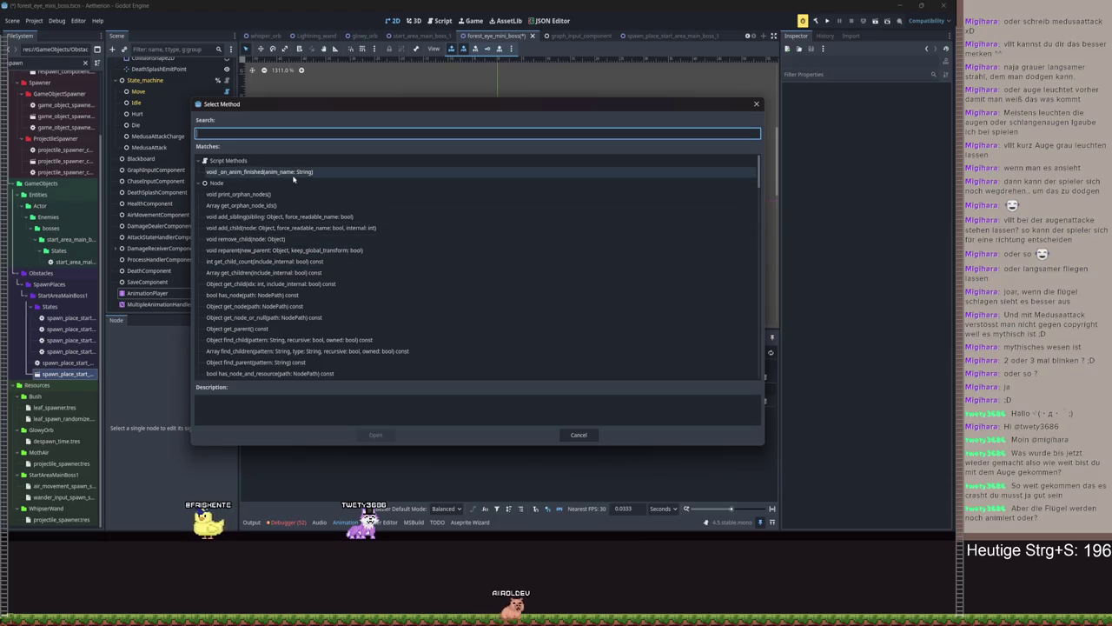
double_click(288, 177)
click(389, 402)
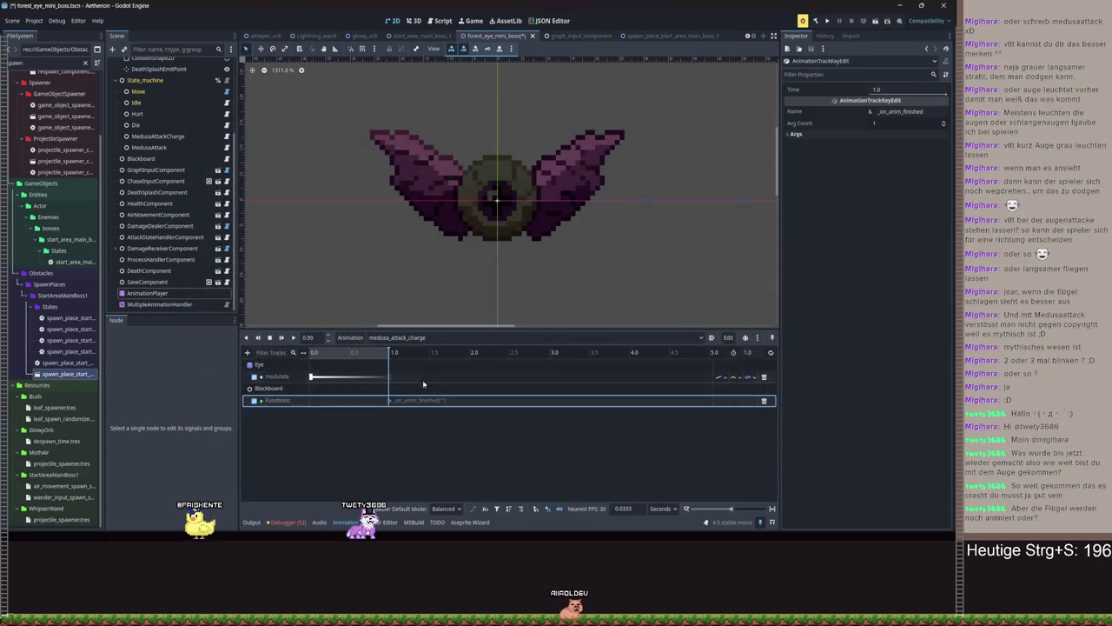
click(896, 89)
text(0.99)
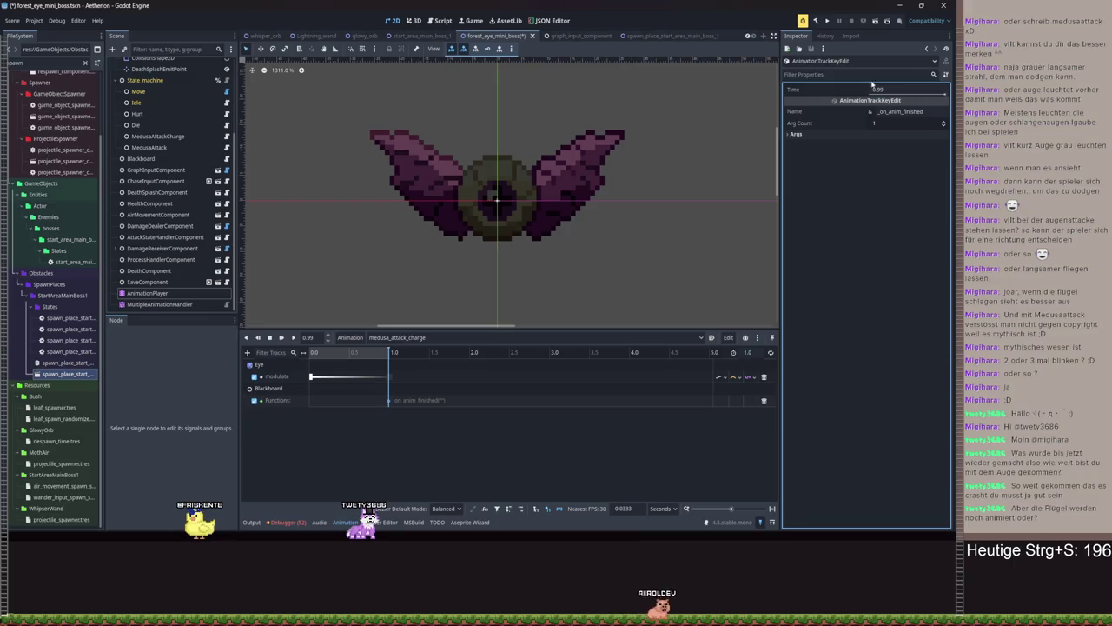
click(796, 134)
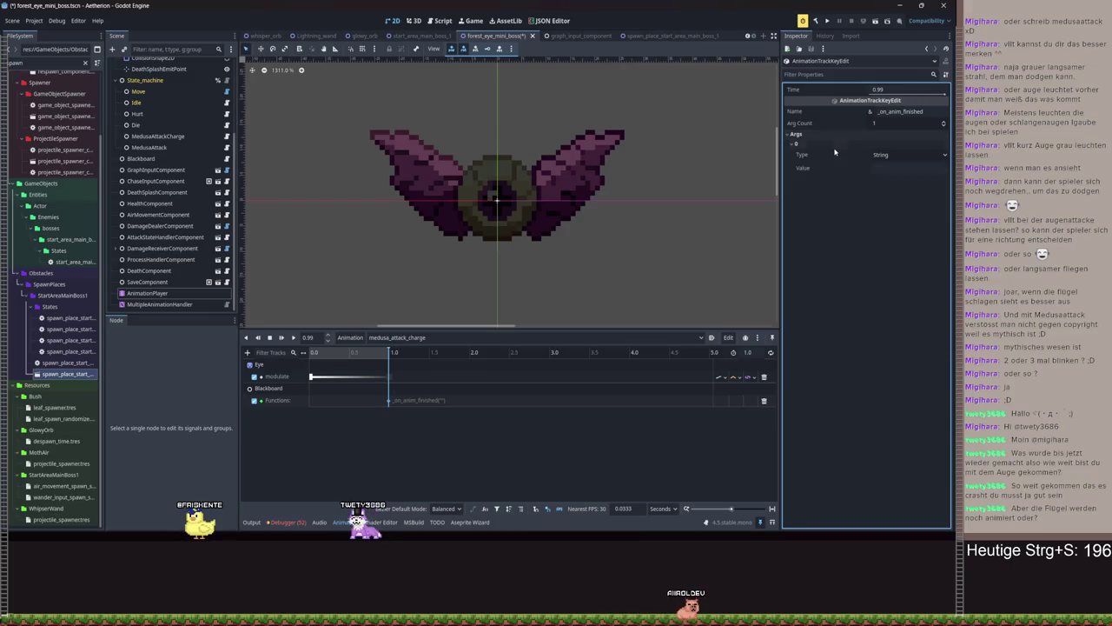
click(904, 167)
text(medusa)
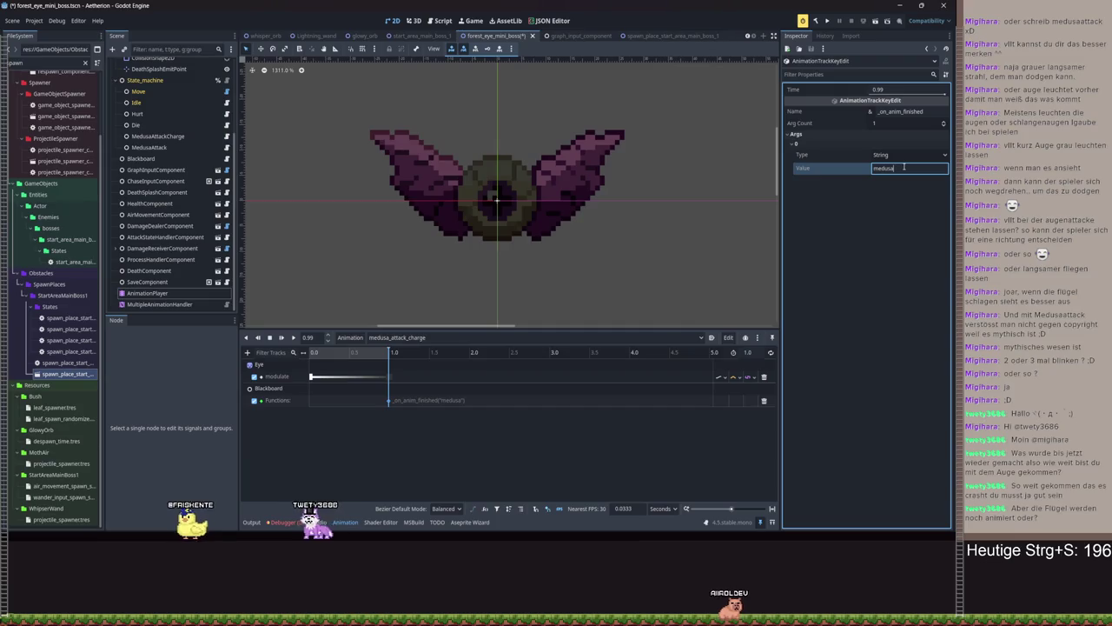
text(_attack)
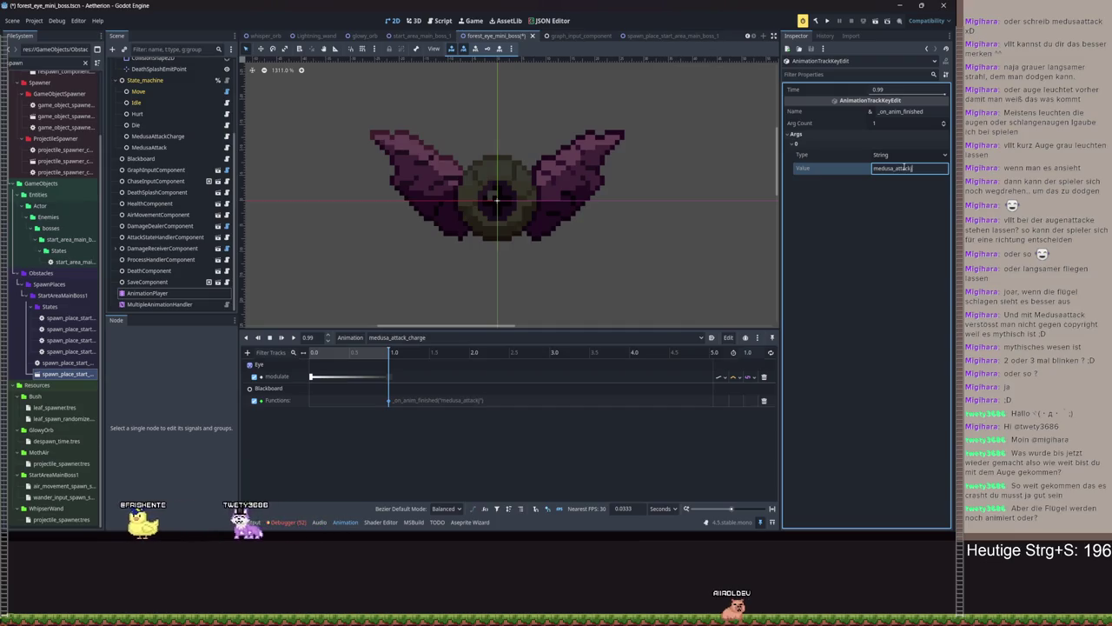
text(_charge)
Confirm the 'medusa_attack_charge' argument on the 0.99 s key and save the scene
key(ctrl+s)
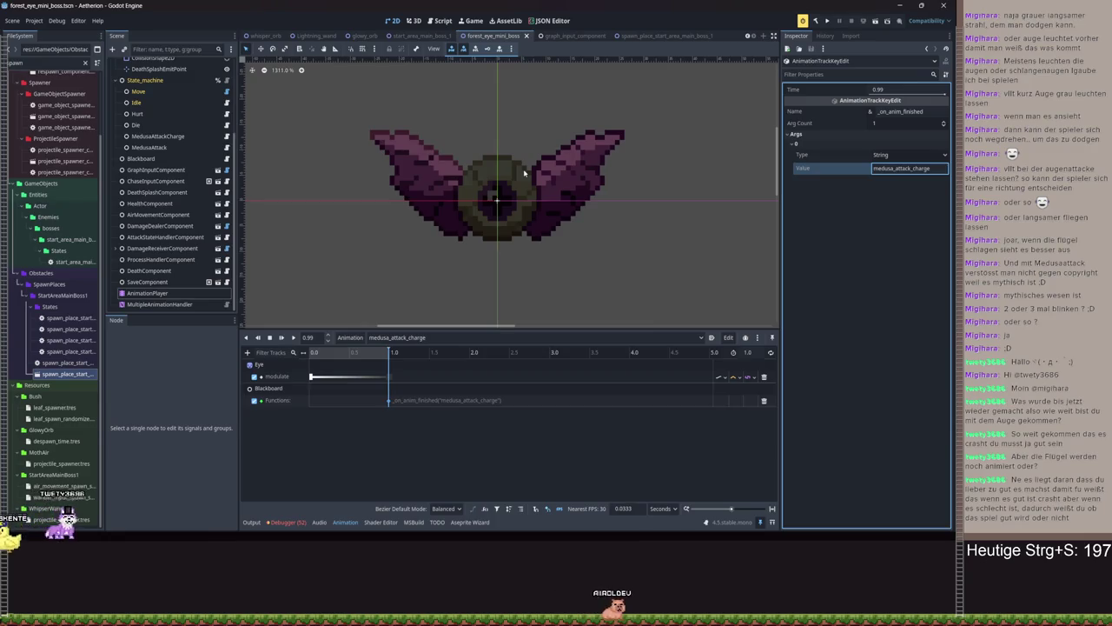
key(ctrl+s)
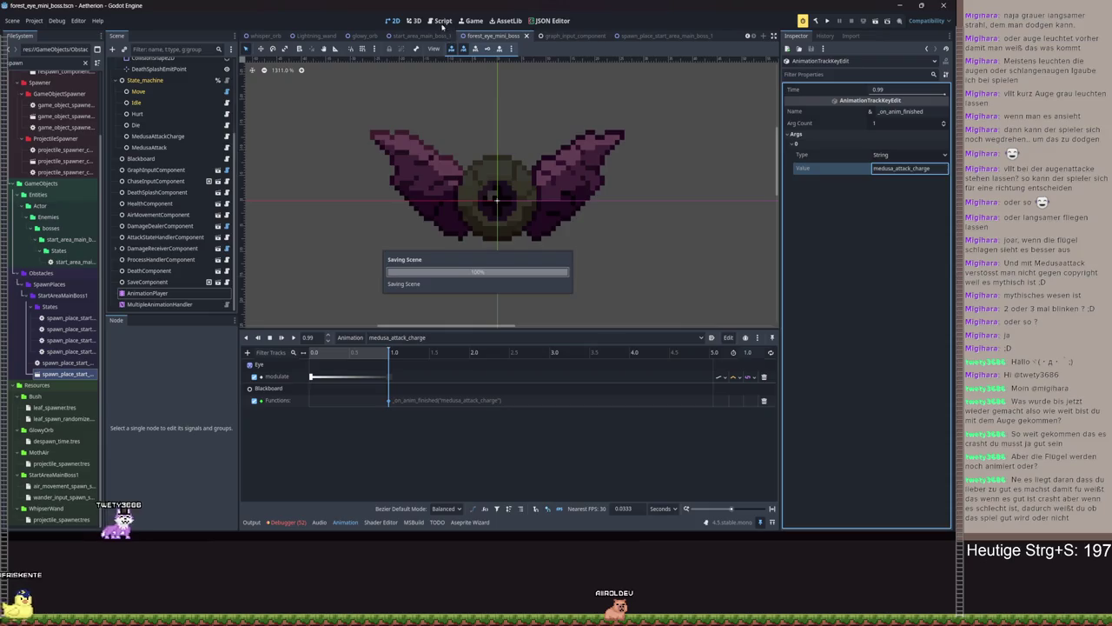
Add _ready to MedusaAttackCharge connecting blackboard.medusa_attack_charge_finished to _on_medusa_attack_charge_finished
click(441, 20)
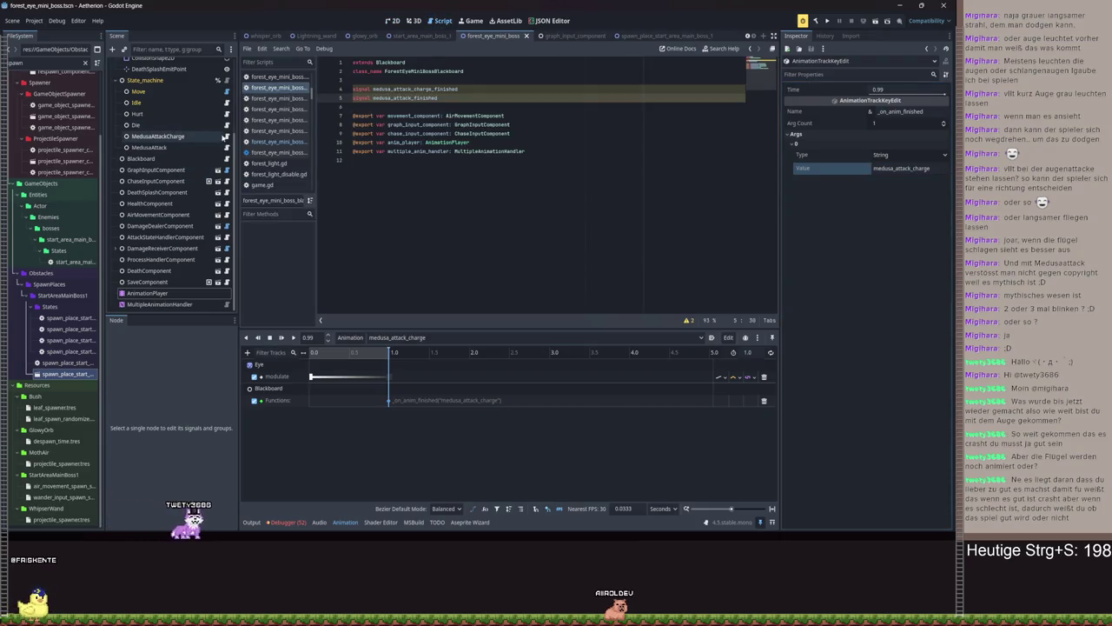
click(224, 137)
click(429, 104)
text(#)
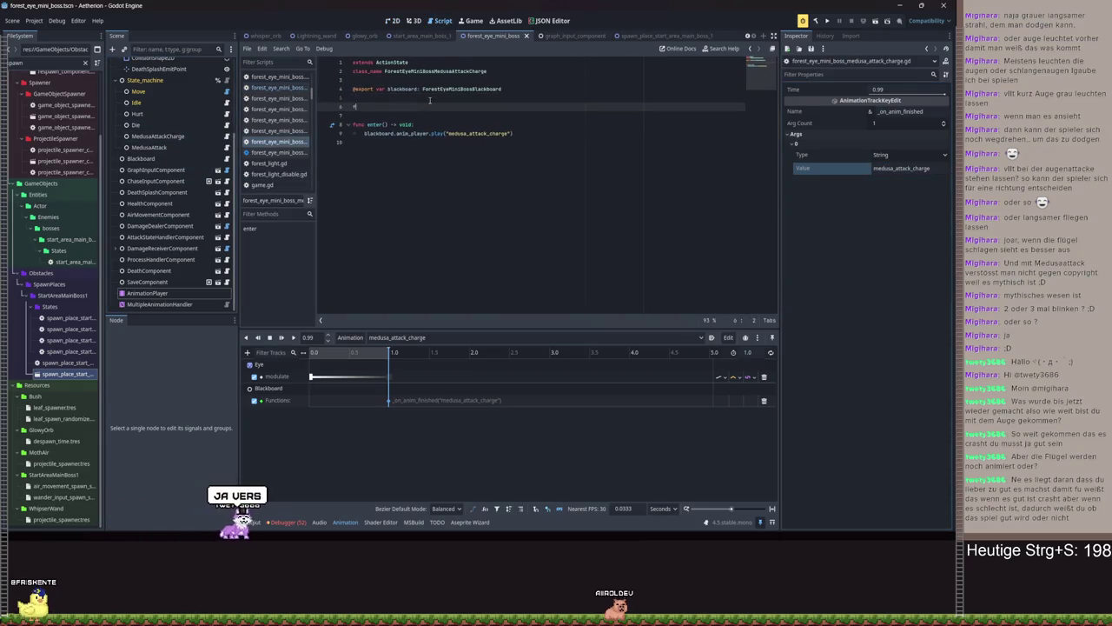
text(unc _r)
key(Return)
text(ackboard.me)
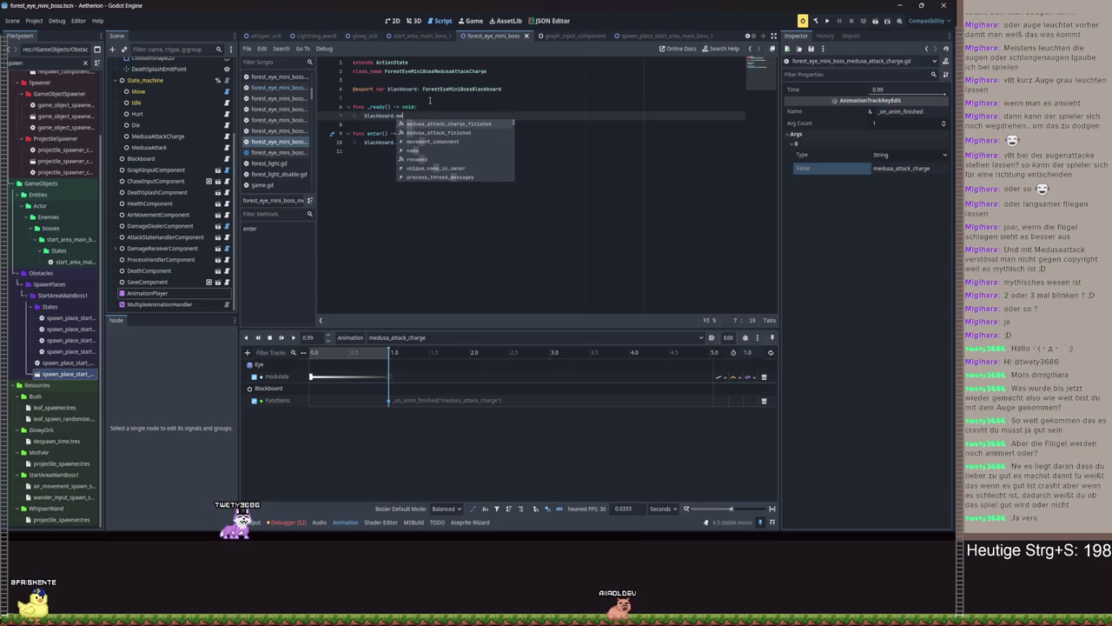
text(di)
key(Down)
key(Return)
text(.con)
key(Return)
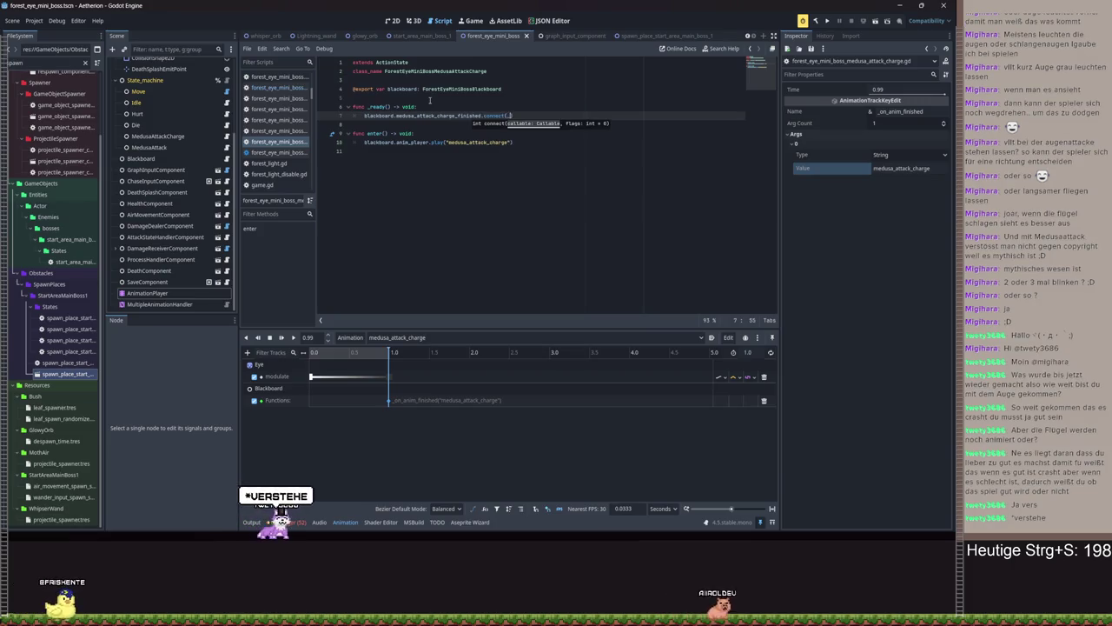
text(_on_)
key(Return)
Declare 'anim_finished: bool = false' and assign anim_finished in enter and the finished handler
click(534, 89)
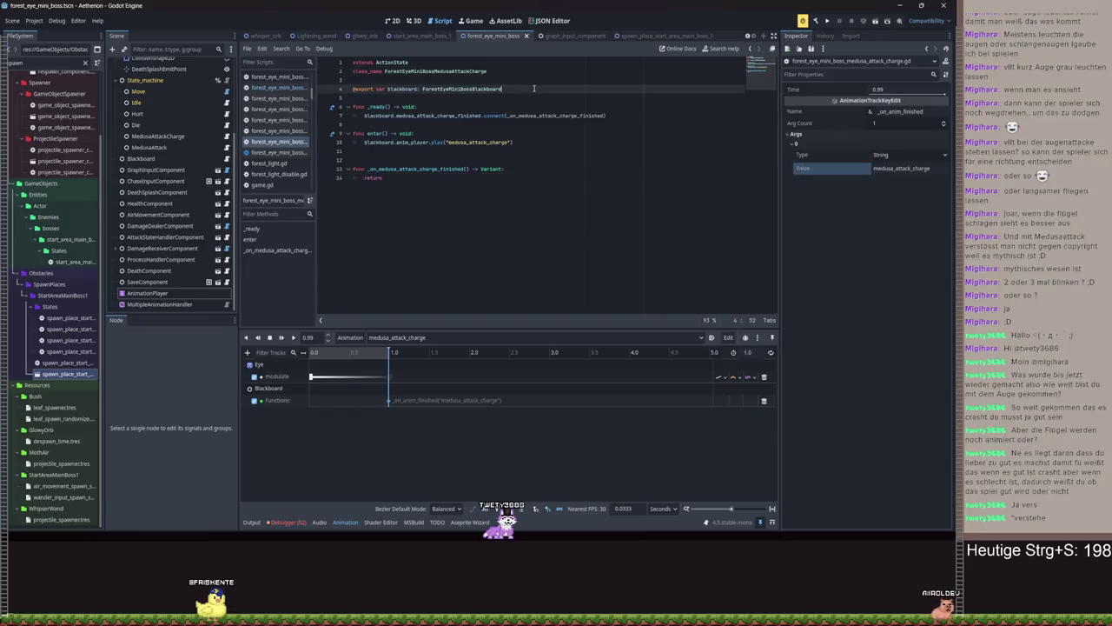
key(ctrl+shift+Return)
key(ctrl+shift+Return)
text(var anim_f)
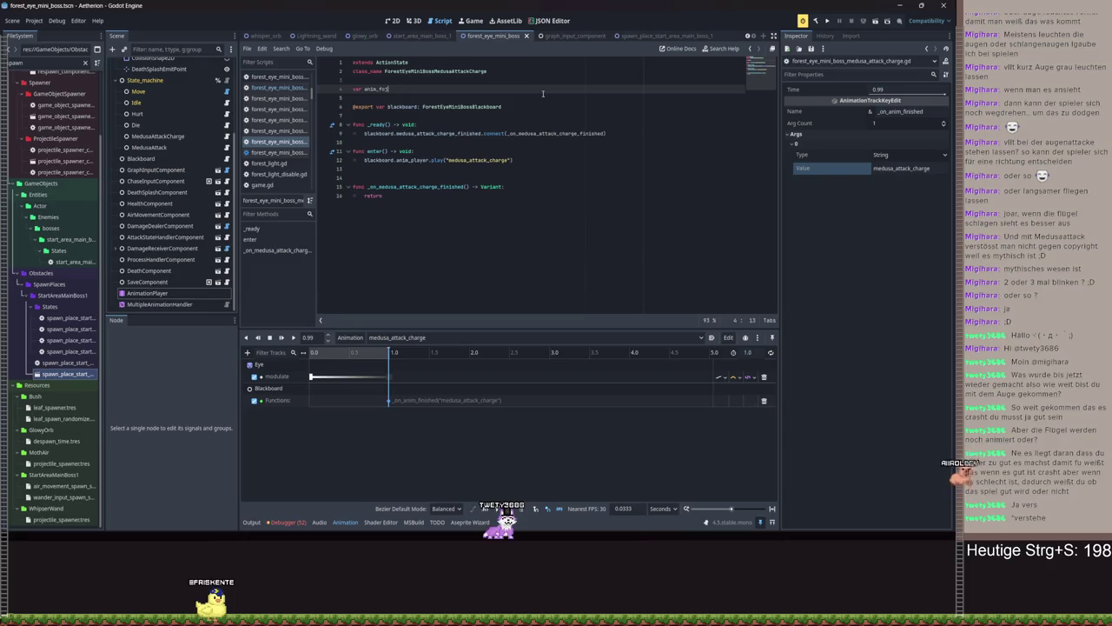
text(inished_)
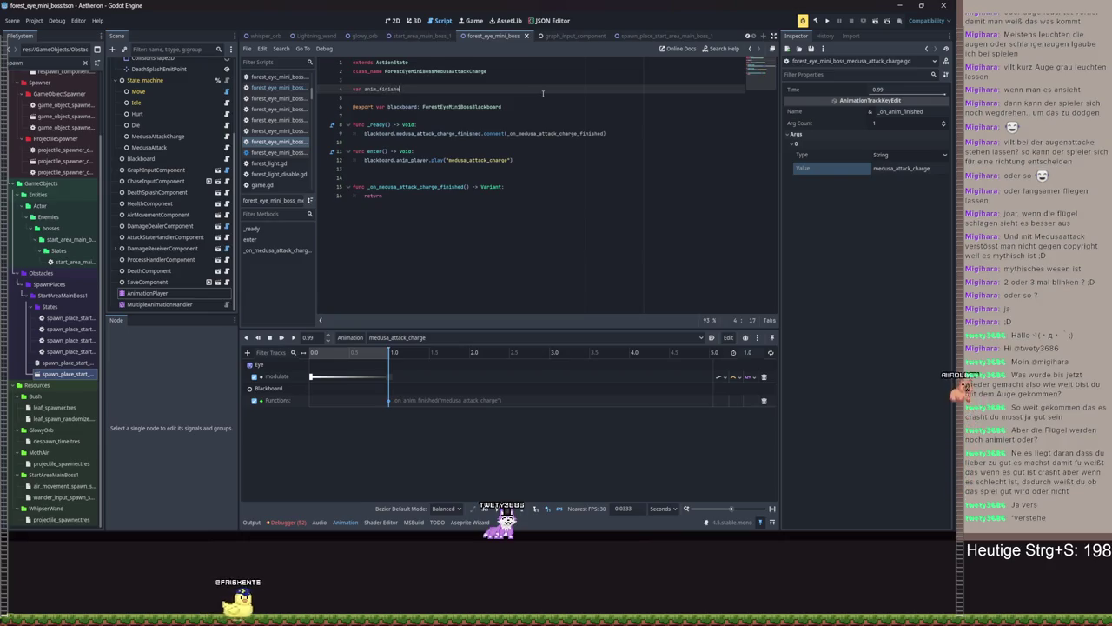
key(BackSpace)
text(: bool)
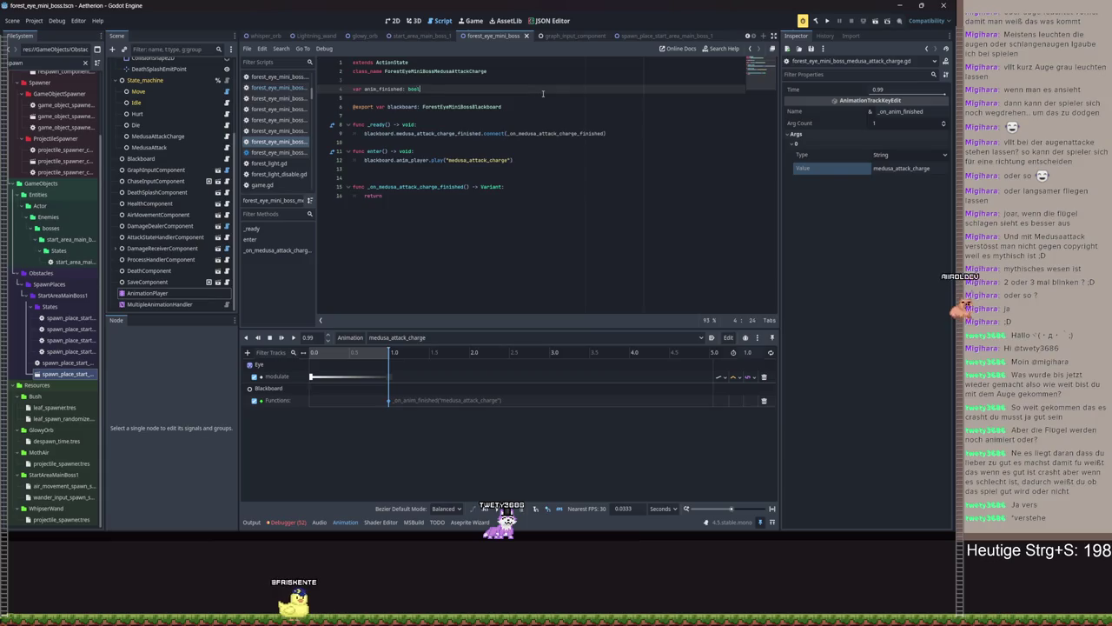
text( = false)
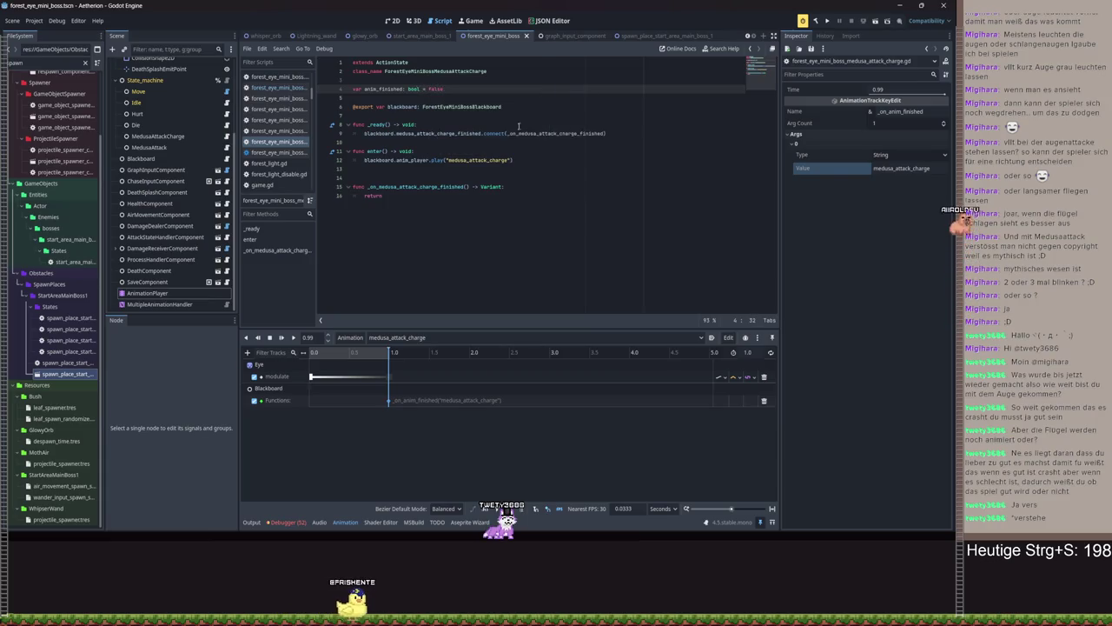
click(439, 145)
click(433, 147)
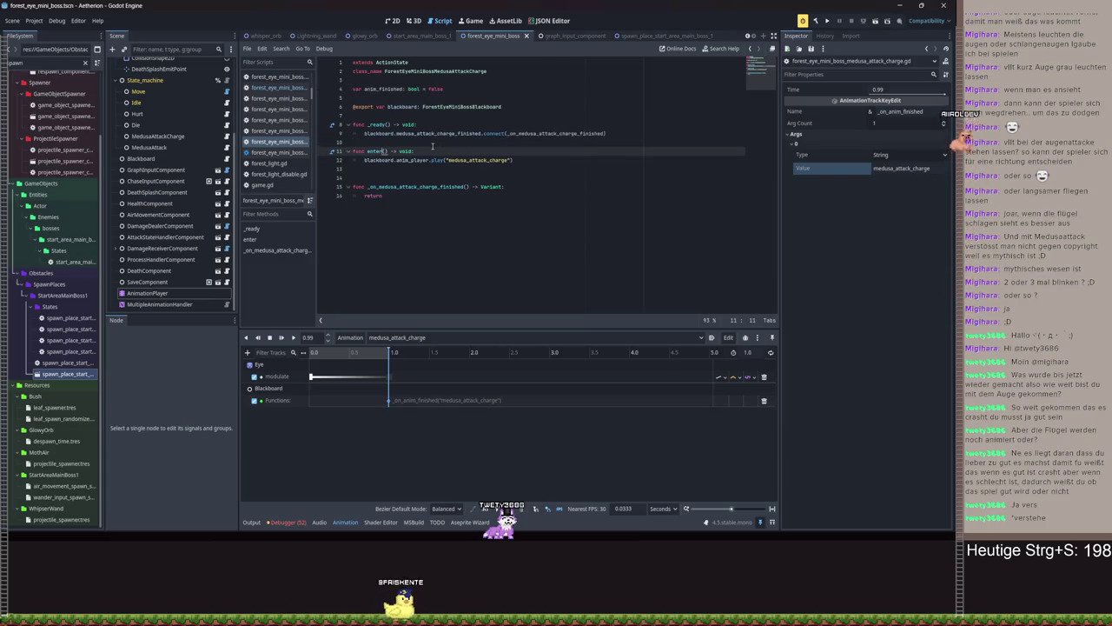
key(Return)
text(anim_finished )
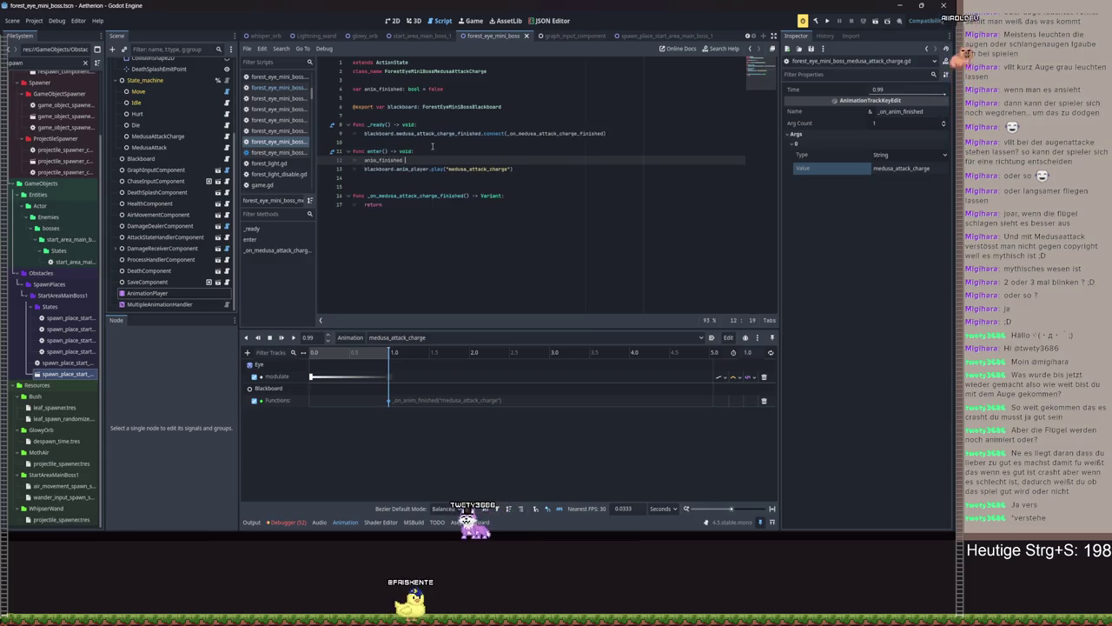
text(= true)
double_click(375, 205)
text(pnim_finished)
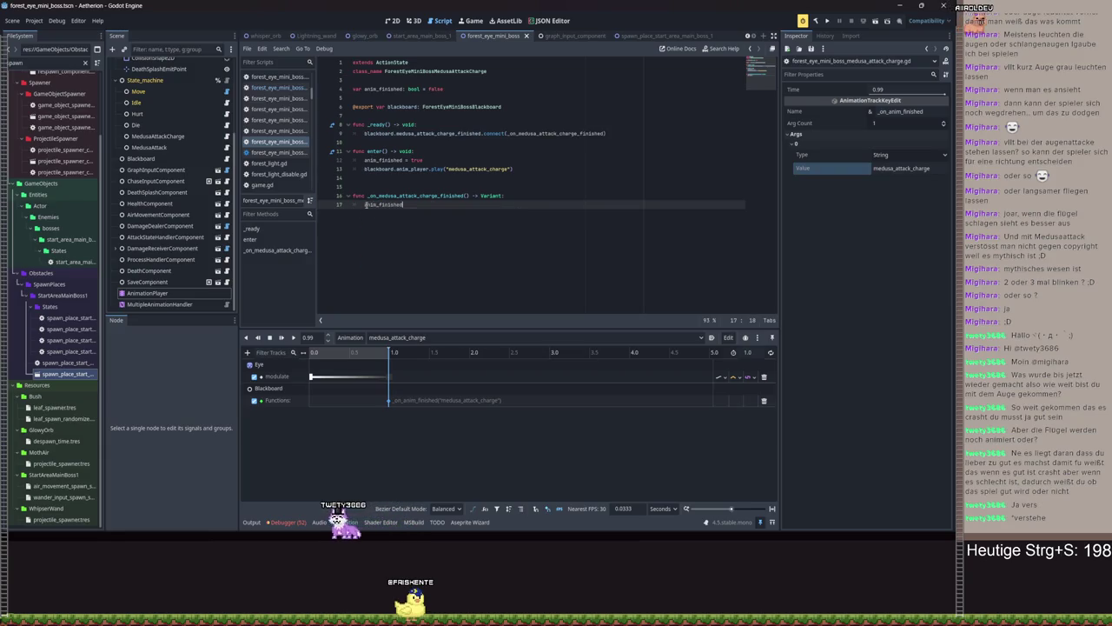
text(true)
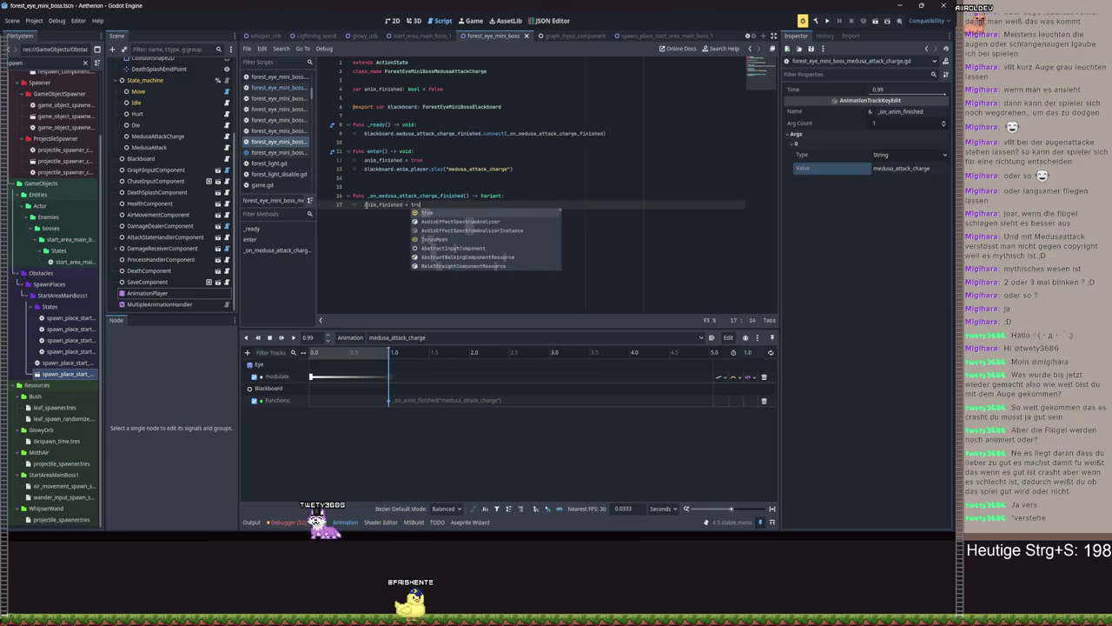
Add a process_frame override stub with a return statement after enter
key(Up)
key(Up)
key(Up)
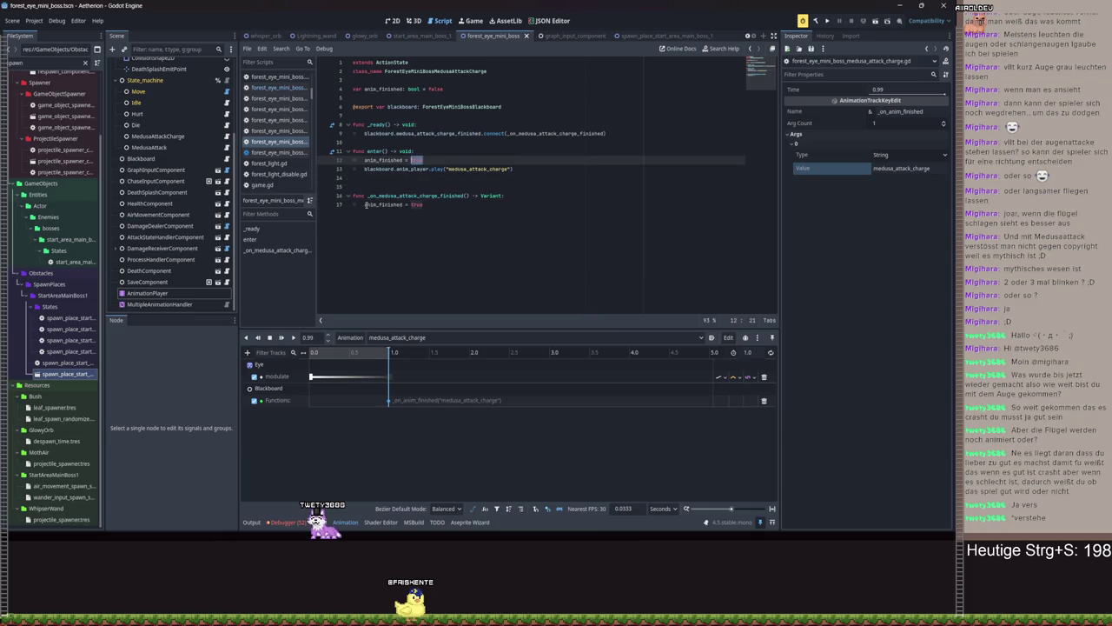
key(Down)
key(Down)
key(Return)
key(Return)
text(#)
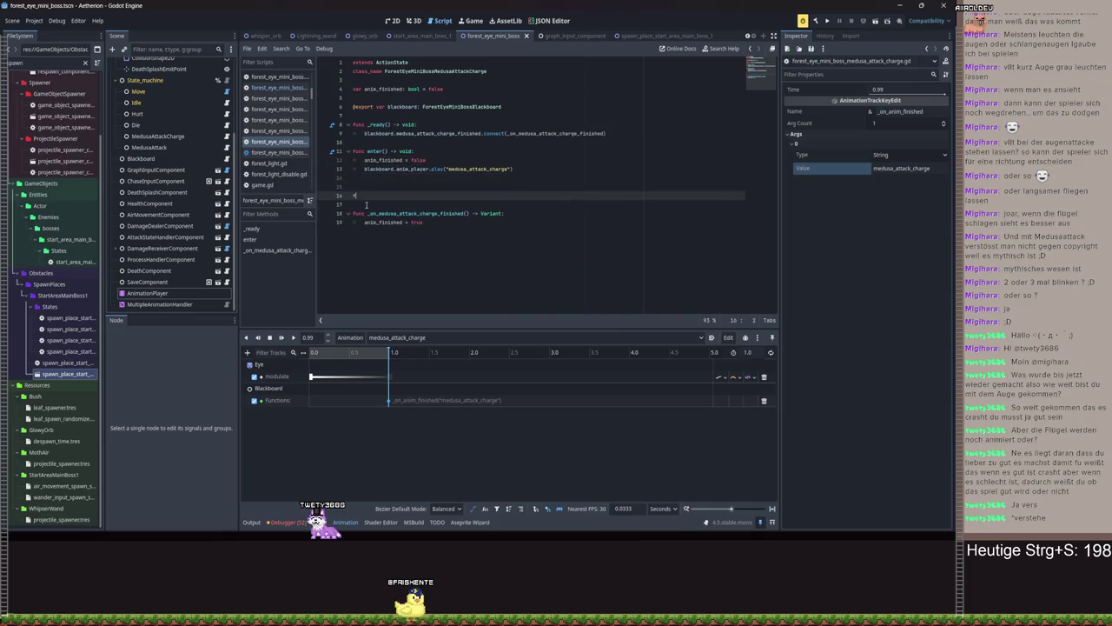
text(roc)
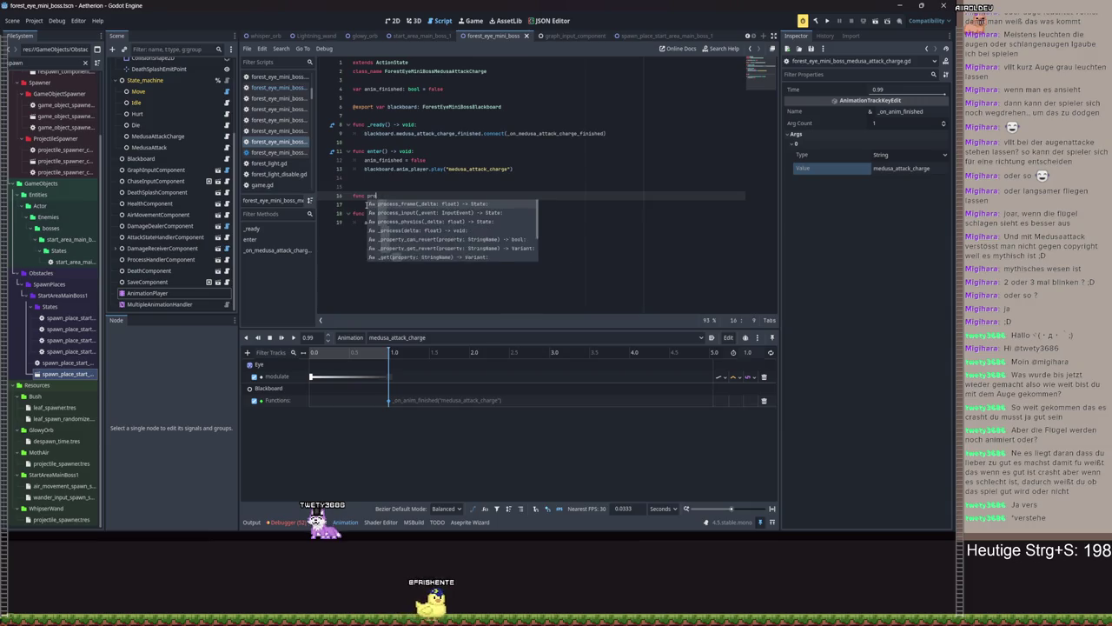
key(Return)
key(Return)
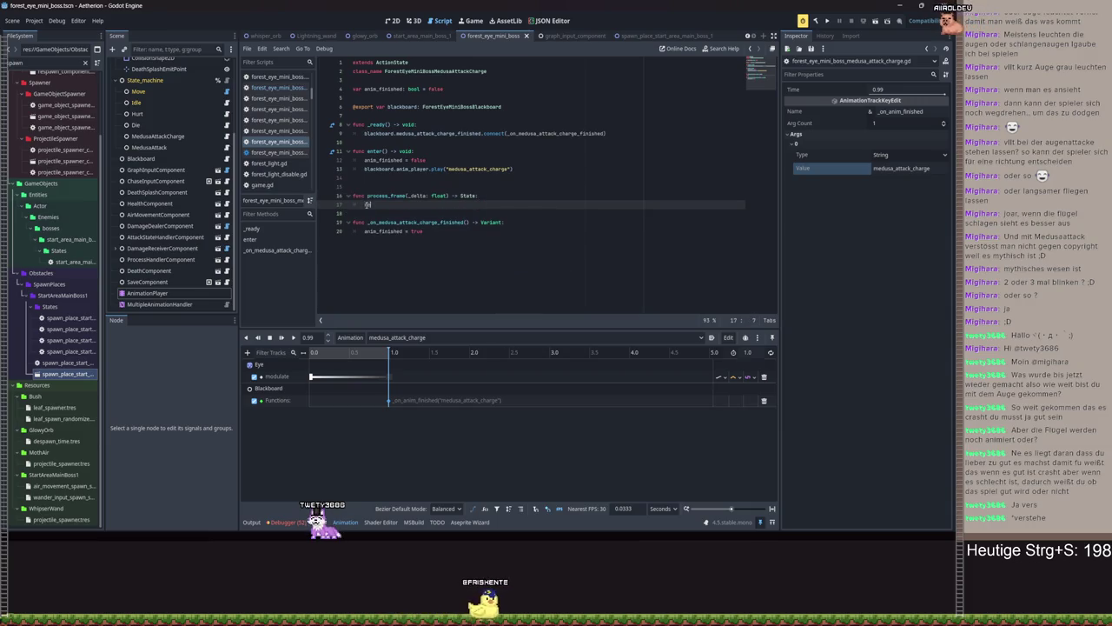
text(return)
click(472, 113)
ctrl+click(471, 108)
click(562, 153)
key(Return)
text(@export var medu)
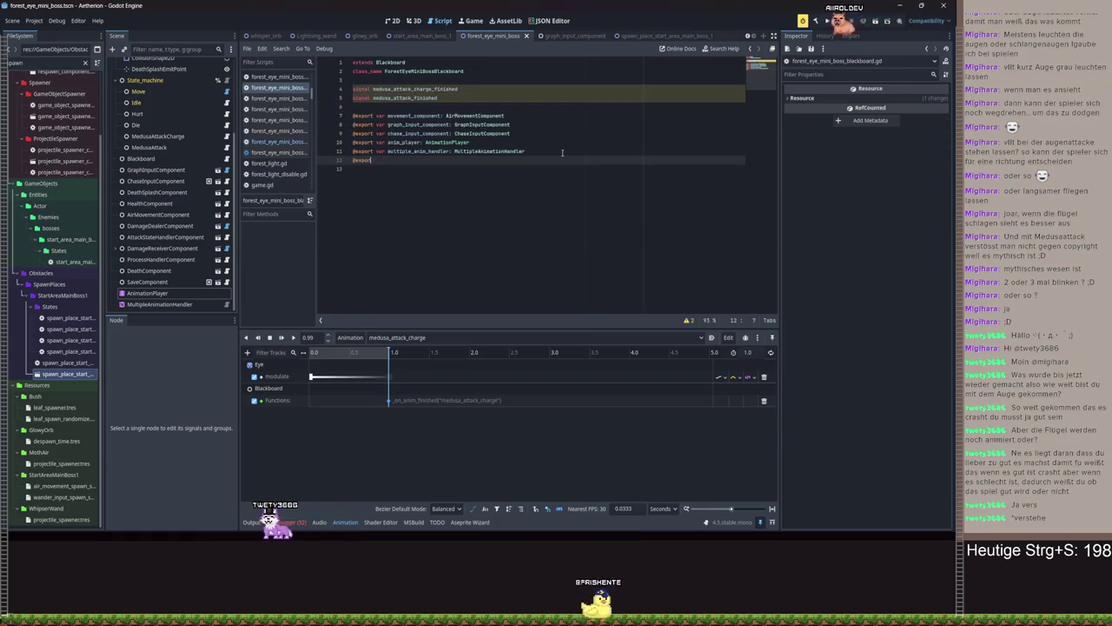
text(sa_attack_charg)
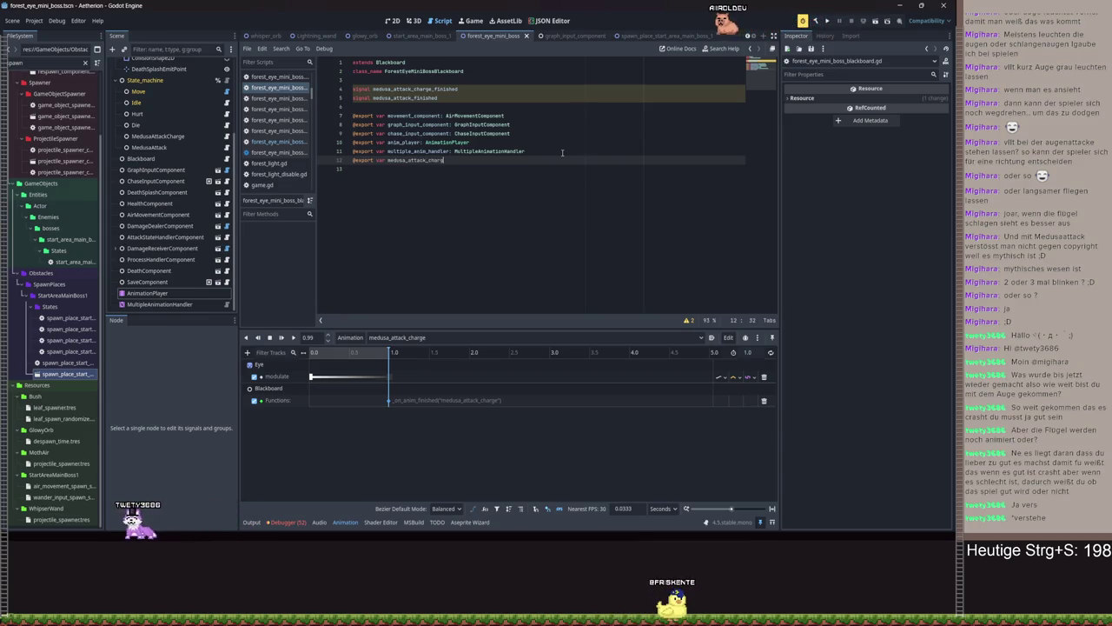
text(e: Medu)
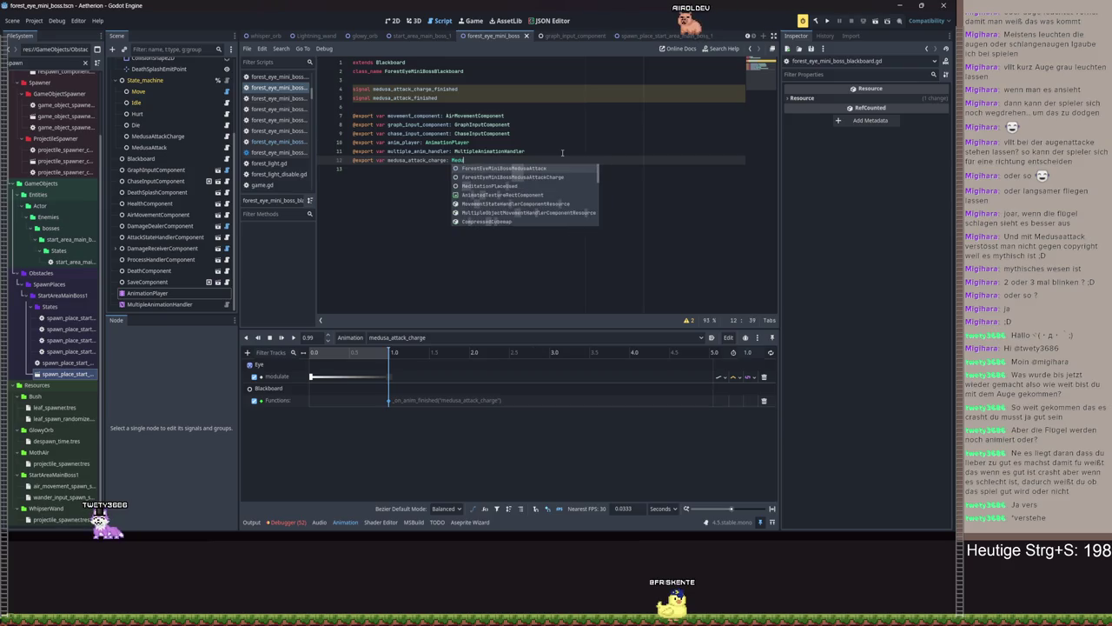
text(s)
Export medusa_attack_charge: ForestEyeMiniBossMedusaAttackCharge and medusa_attack: ForestEyeMiniBossMedusaAttack, then save
key(Down)
key(Return)
key(Return)
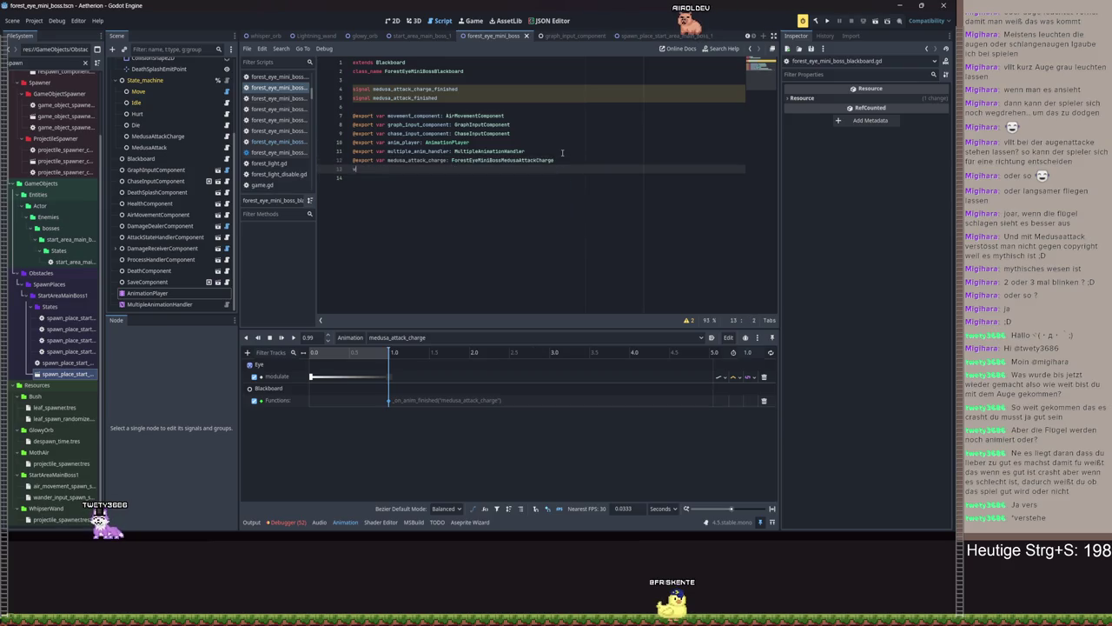
text(r)
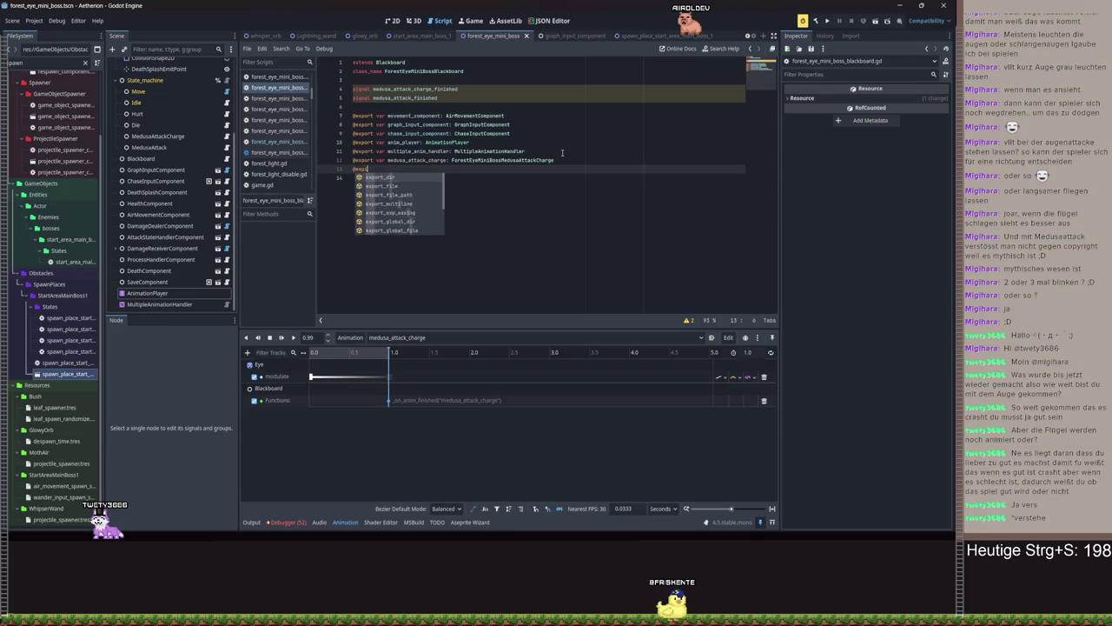
text(t var medusa_attack:)
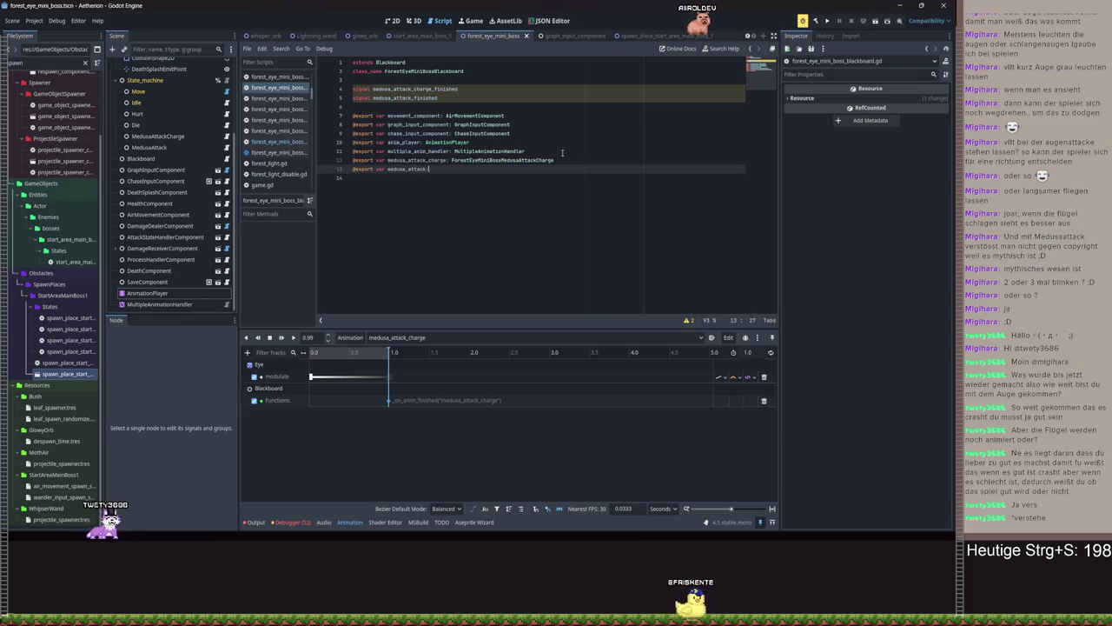
text( Medusa)
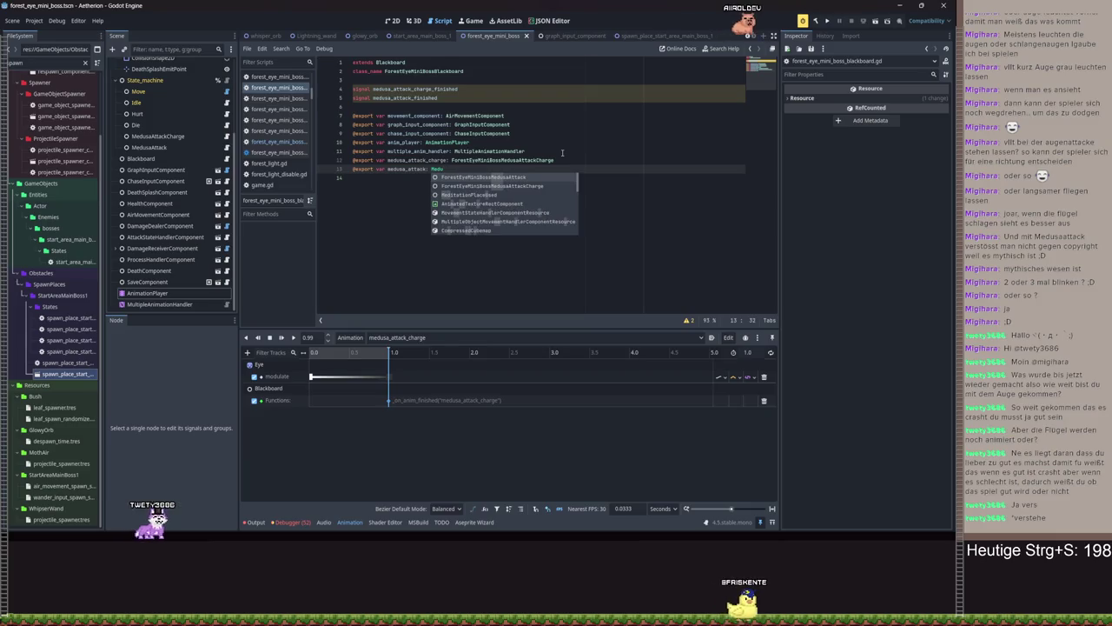
key(Return)
key(Return)
key(ctrl+s)
key(alt+Left)
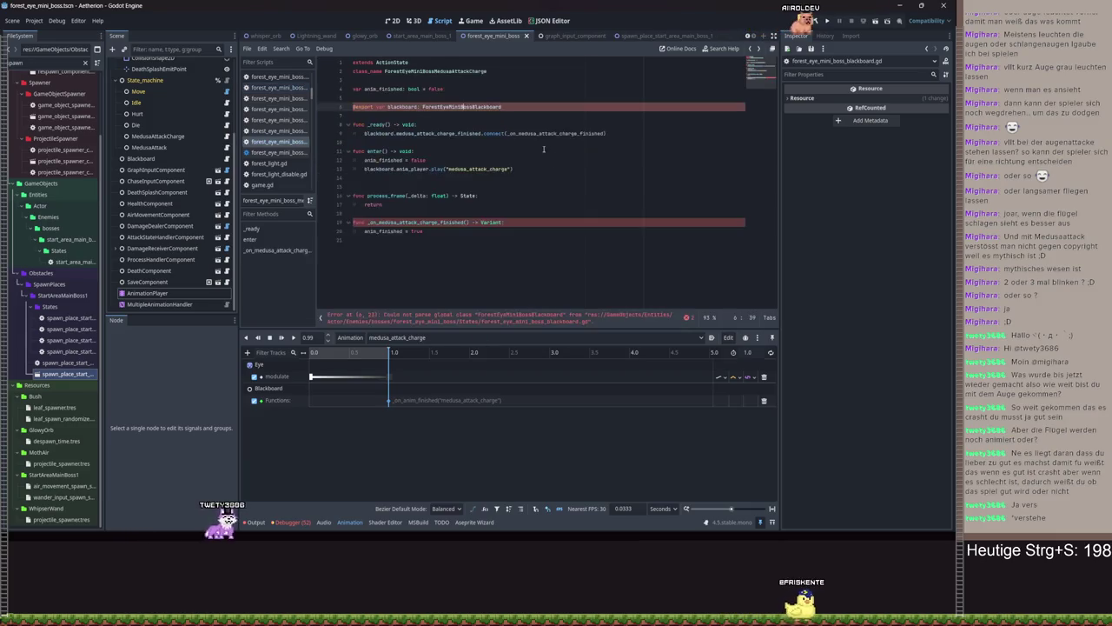
Have process_frame return blackboard.medusa_attack, change the handler's return type to void, and save
click(405, 204)
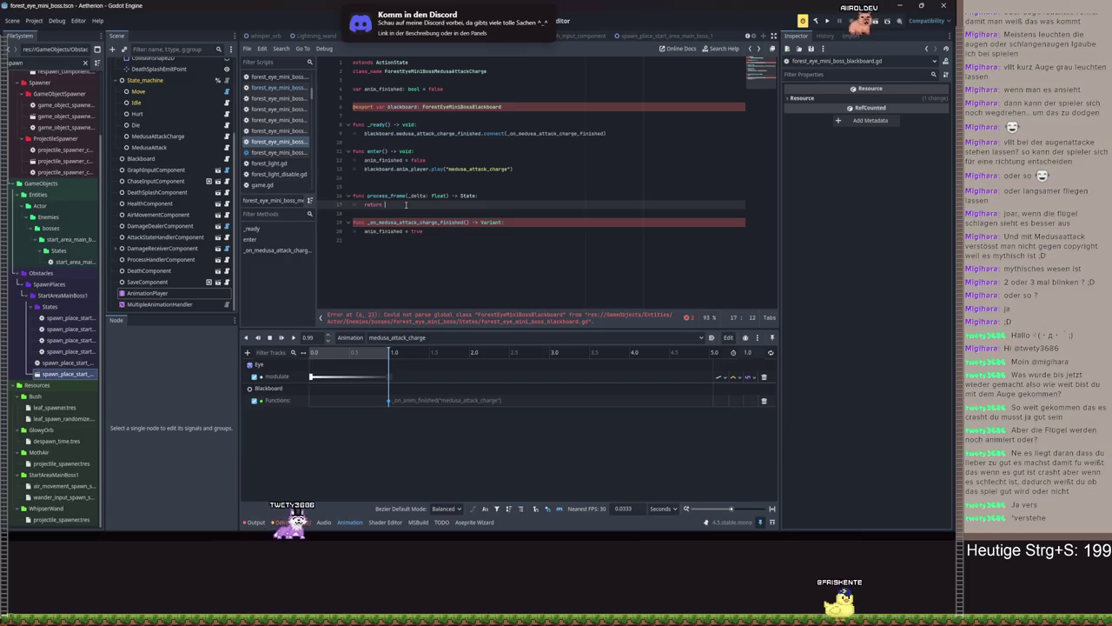
text(blackboard.medusa_attack)
key(Return)
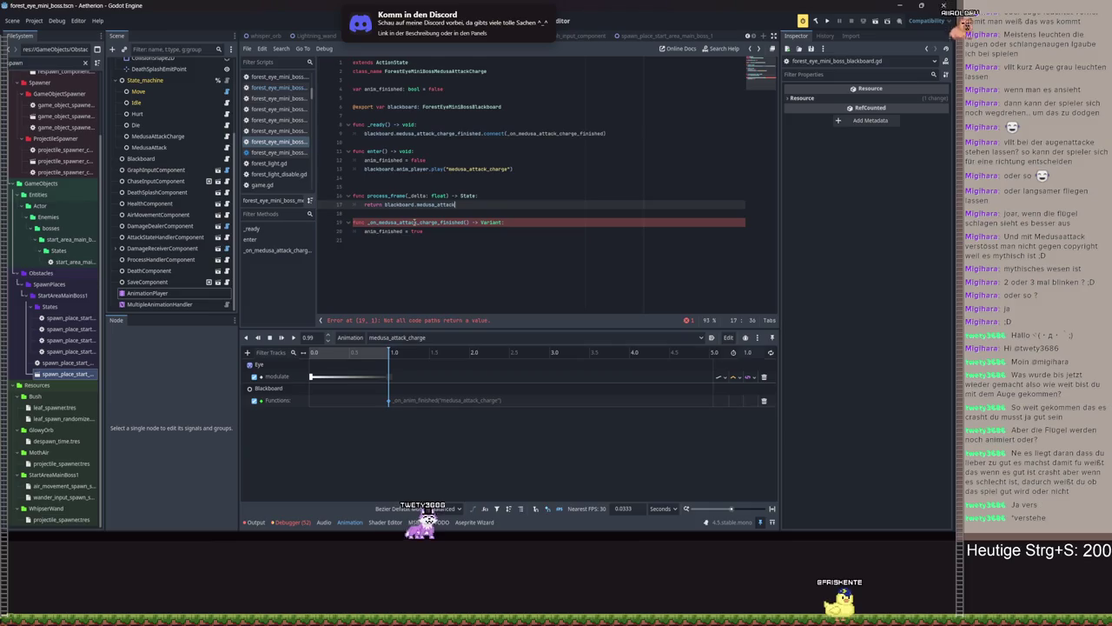
click(493, 223)
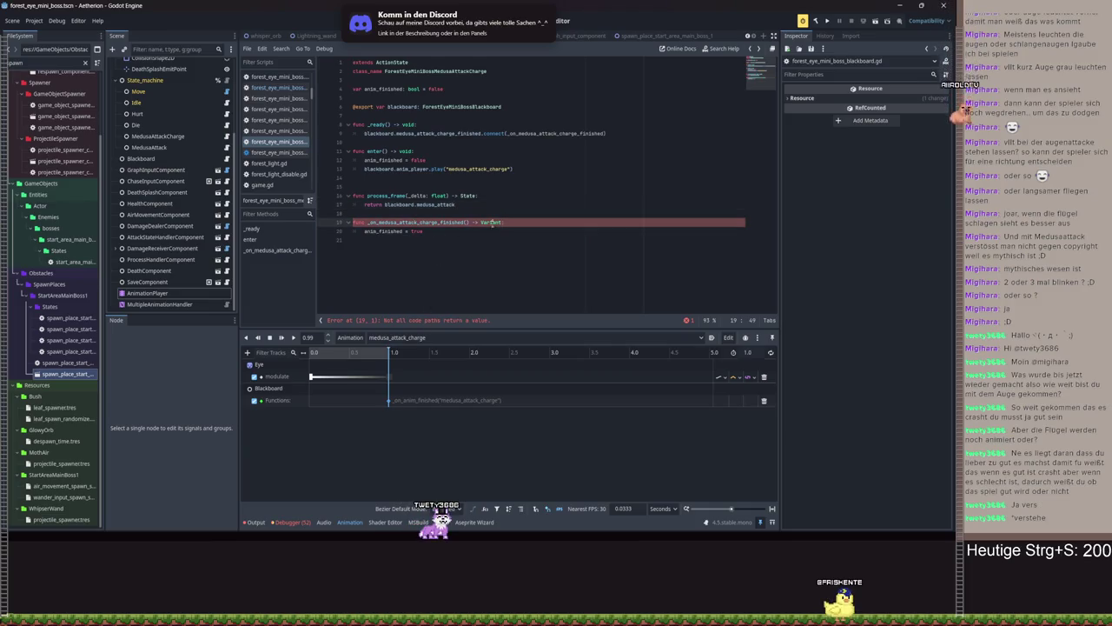
text(voids)
key(ctrl+s)
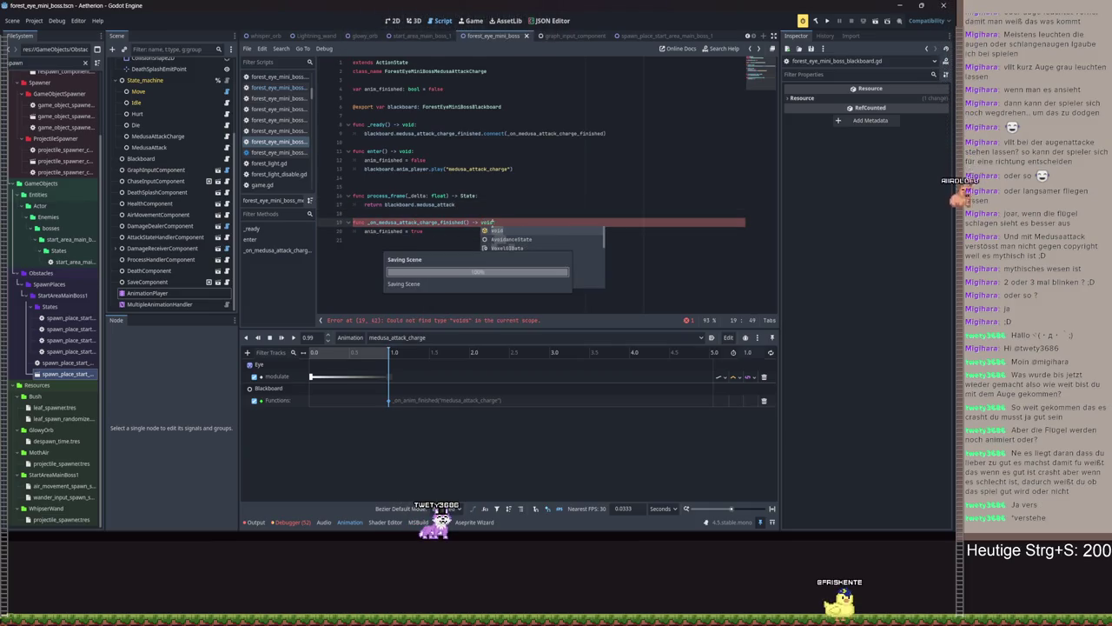
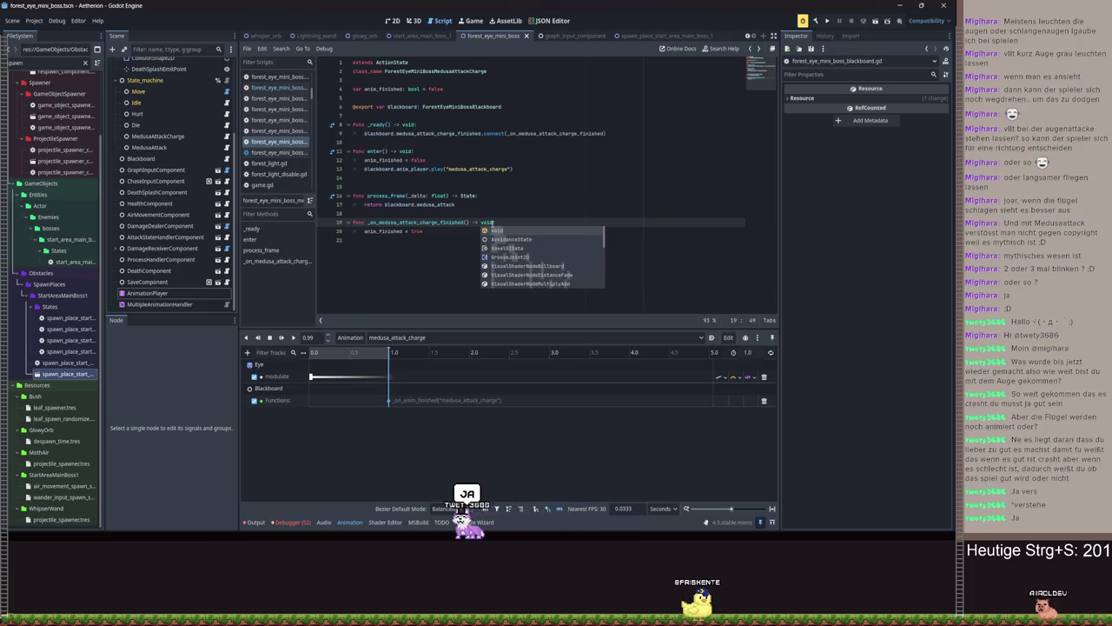
text(:)
Open the MedusaAttack state script and clear its template header comments
click(457, 195)
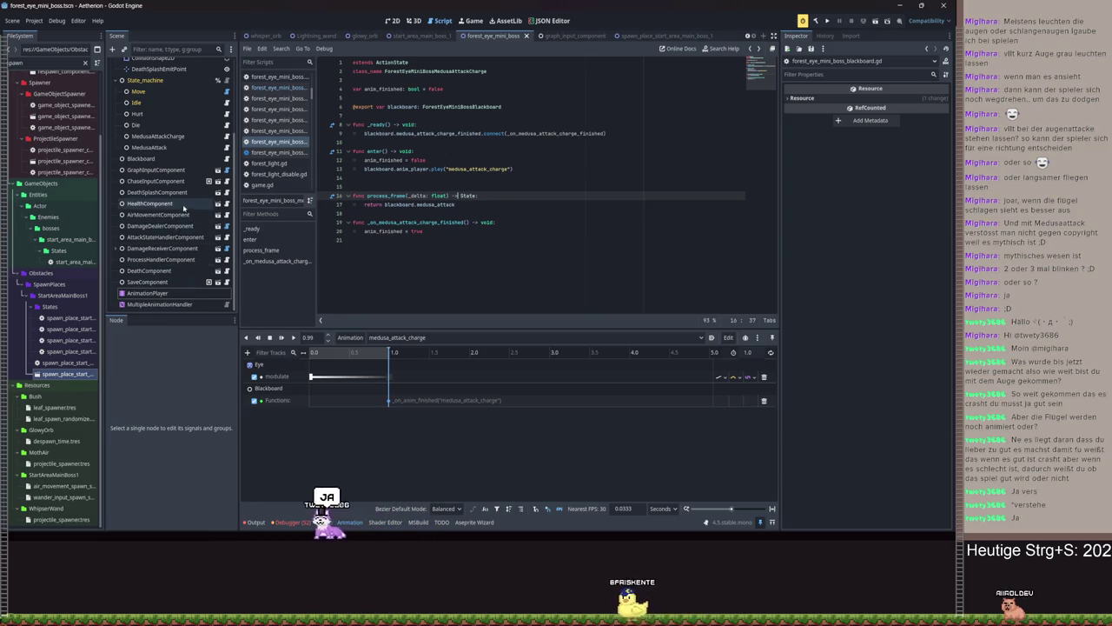
scroll(228, 180, up, 1)
click(227, 179)
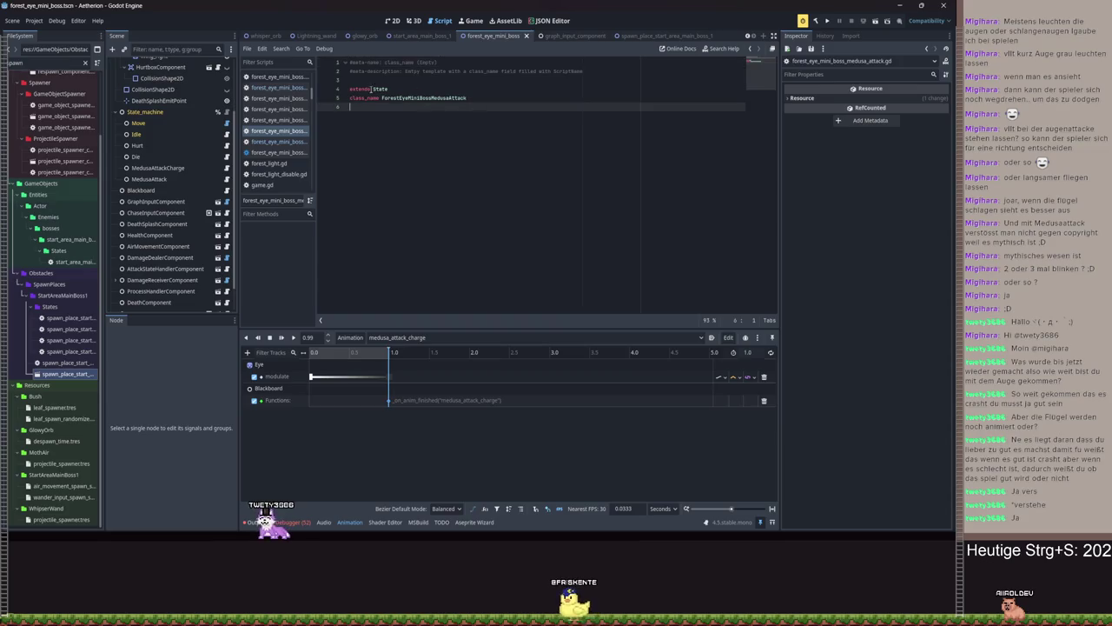
key(Delete)
click(496, 79)
key(Return)
key(Return)
text(@exp)
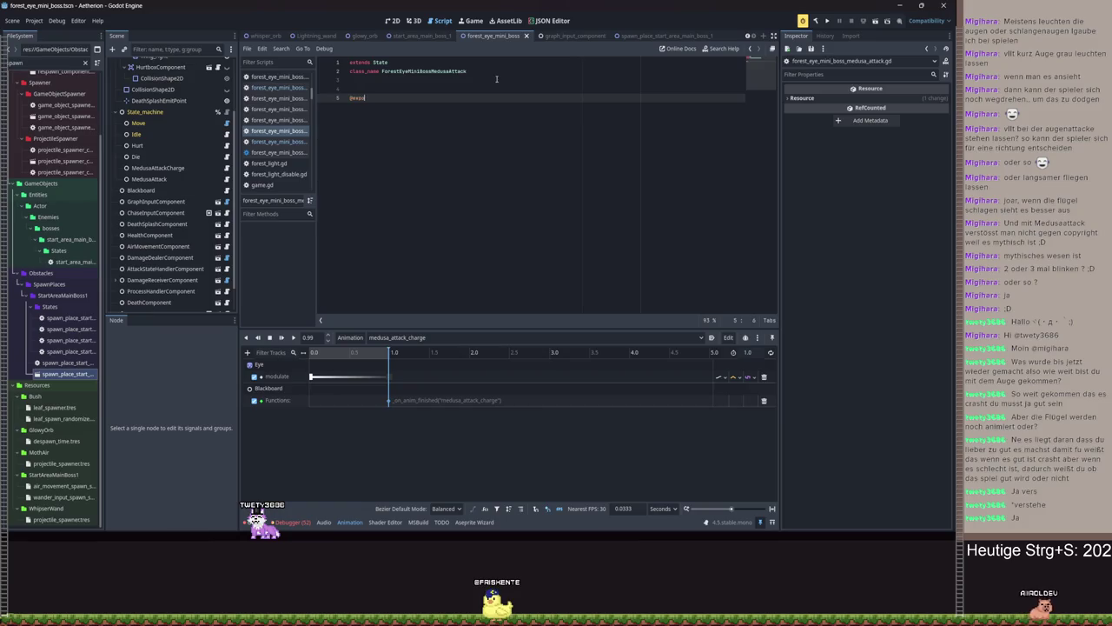
key(Return)
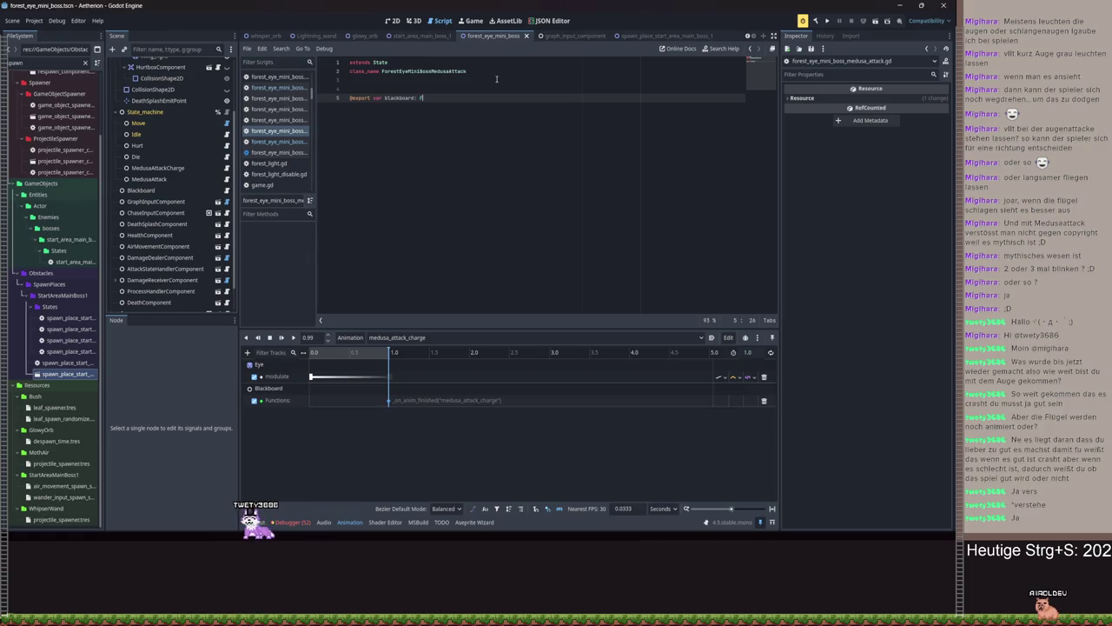
text(or)
key(Down)
key(Return)
key(Return)
key(Return)
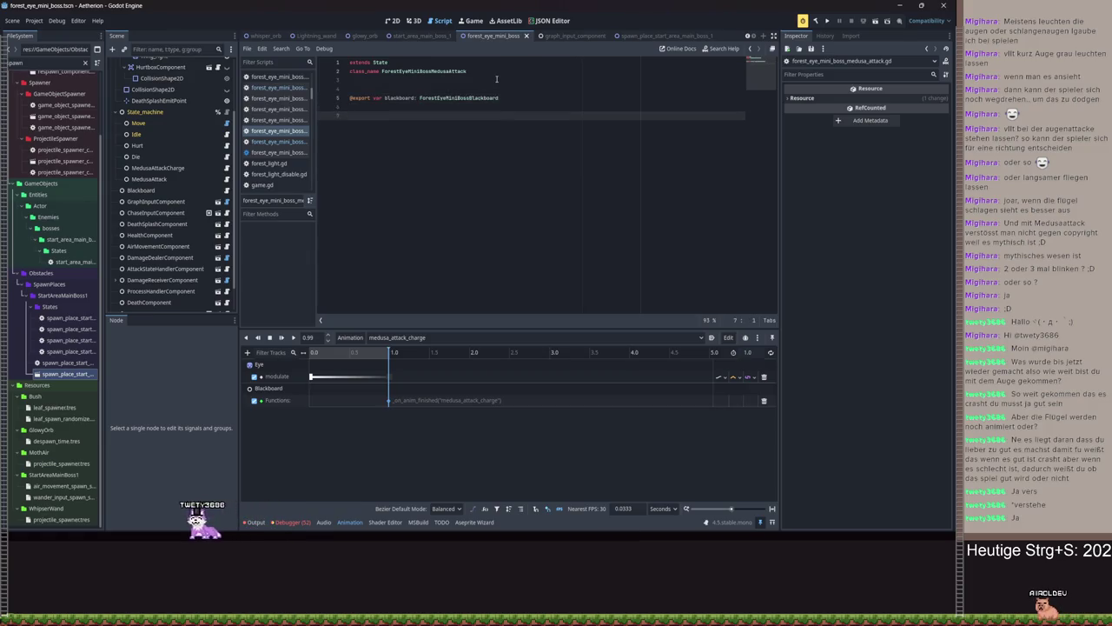
text(r)
key(Return)
key(Return)
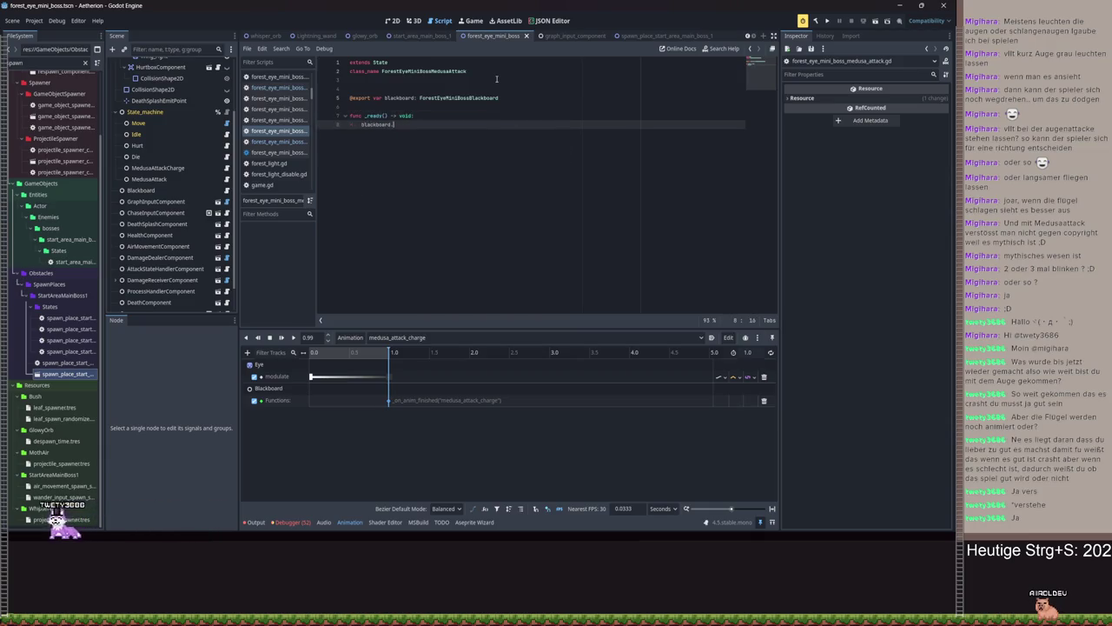
Connect blackboard.medusa_attack to _on_medusa_attack in _ready and generate the handler stub
text(med)
key(Return)
text(.con)
key(Return)
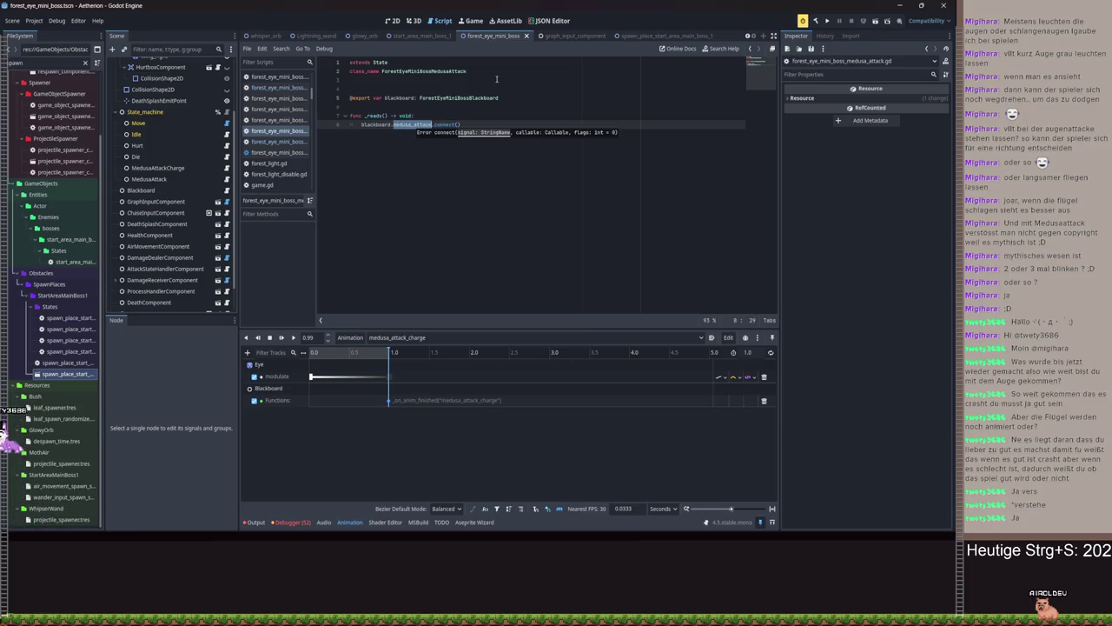
key(End)
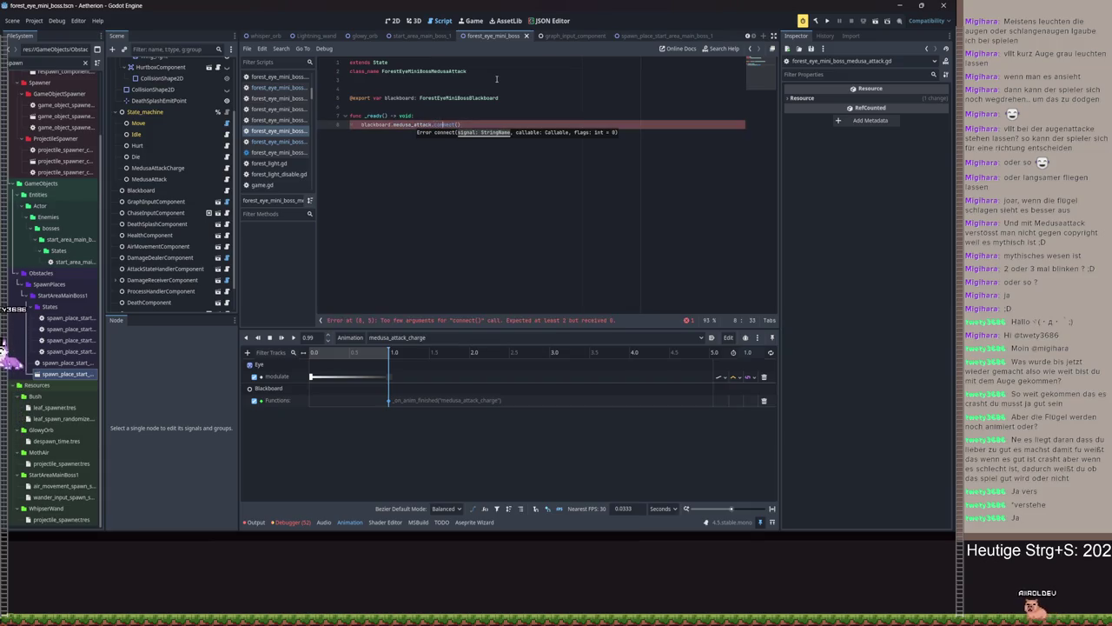
text(_on_medusa_attack)
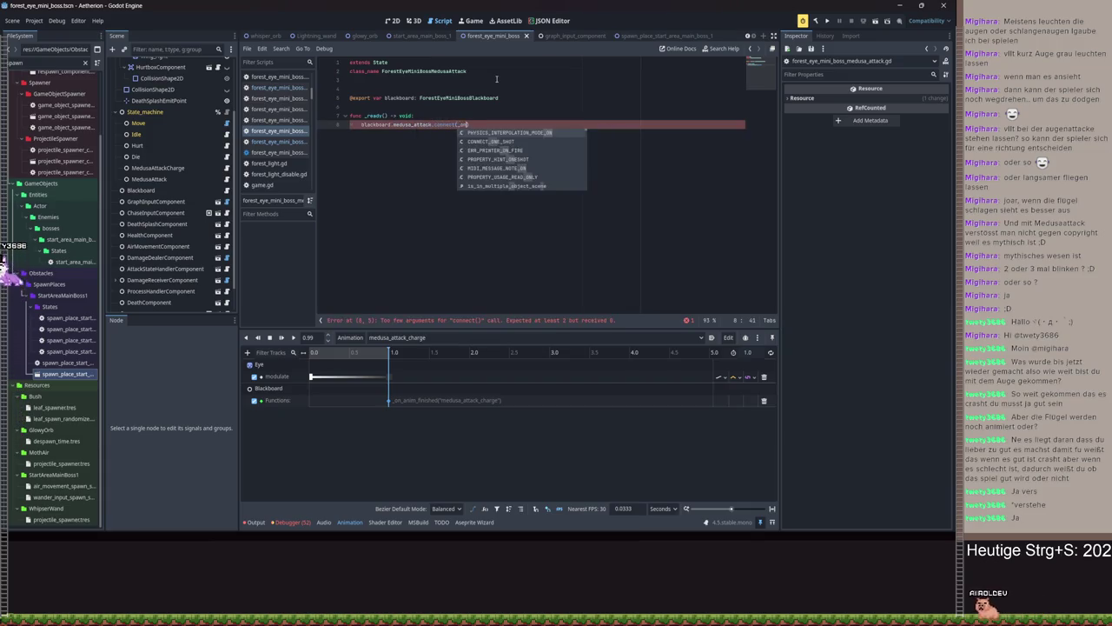
right_click(475, 124)
click(513, 277)
Begin declaring an anim_finished variable defaulting to false below the class name
click(384, 80)
key(Return)
text(@)
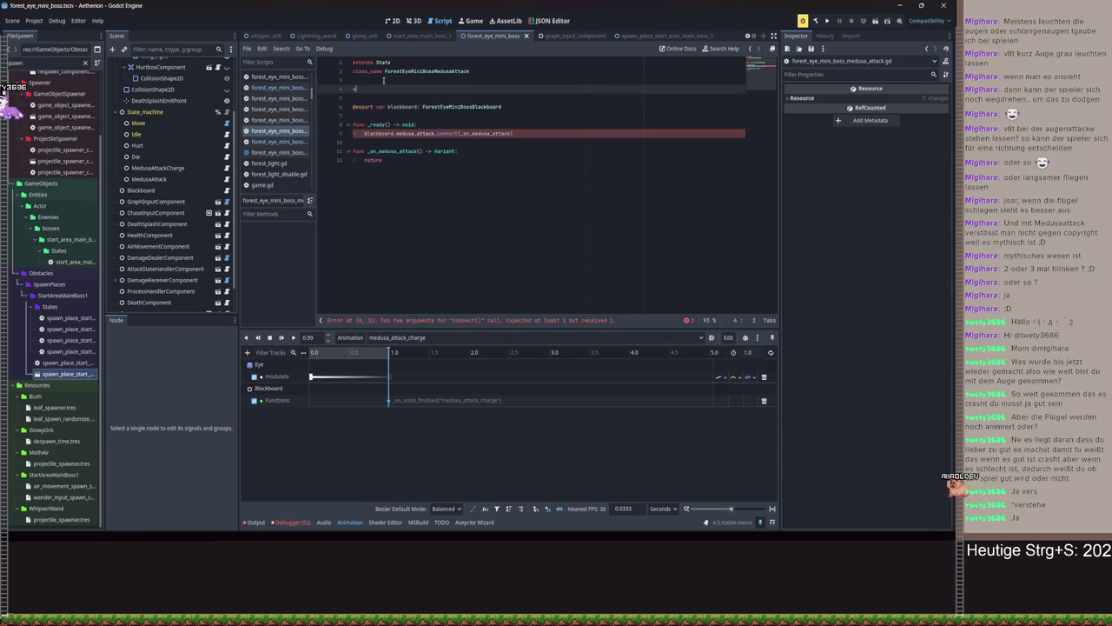
text(fini)
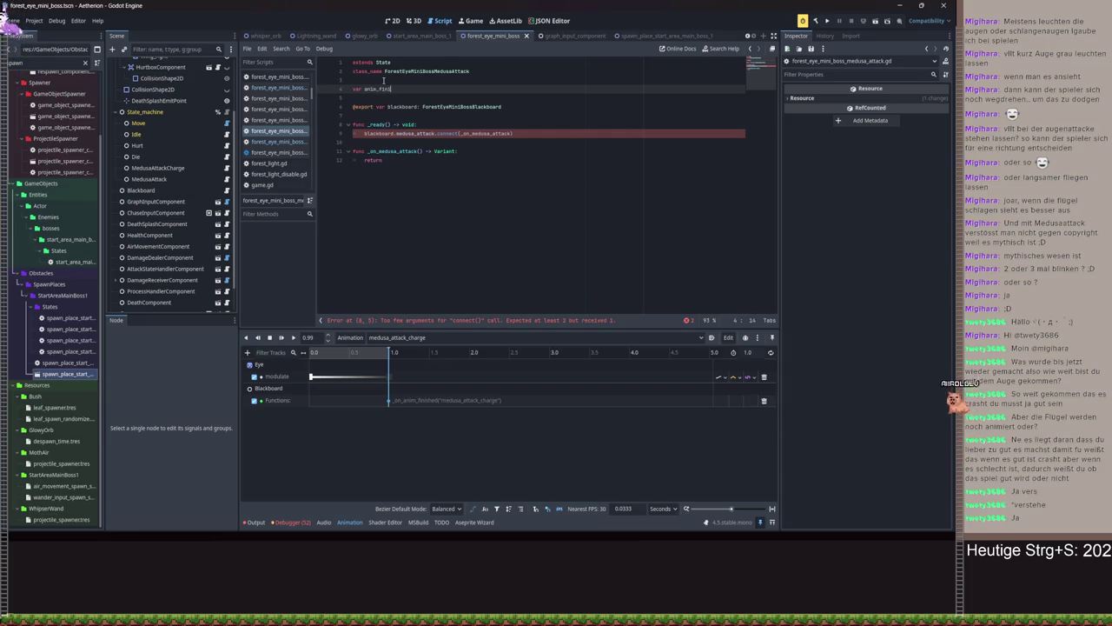
text( = )
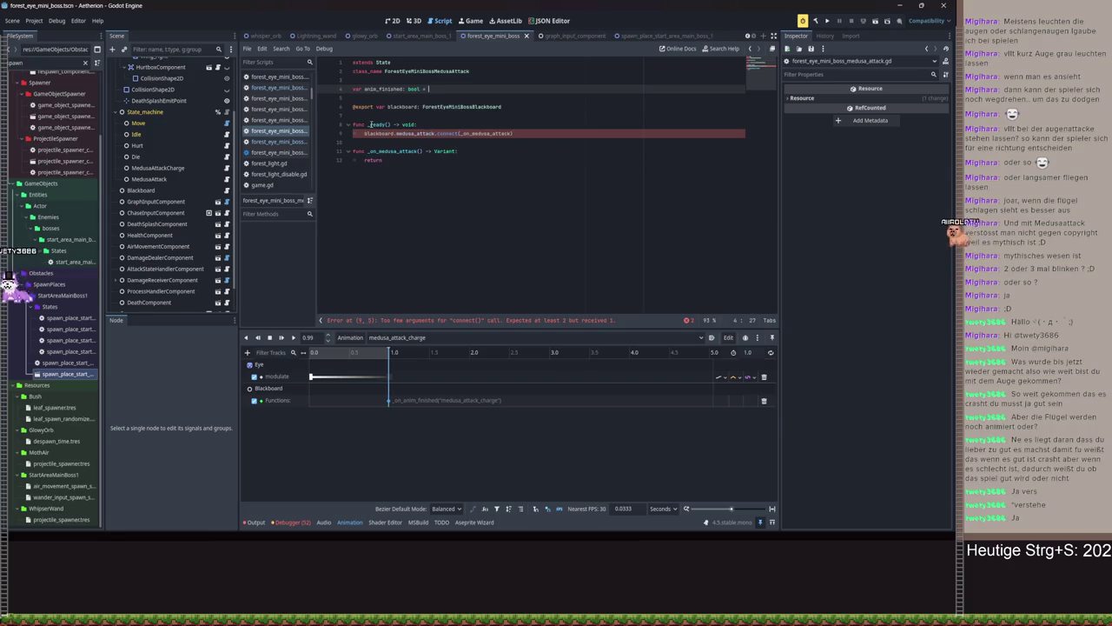
text(false)
Finish the anim_finished: bool = false declaration and rename the handler to _on_medusa_attack_finished
key(Down)
key(Down)
key(Down)
key(Down)
key(Down)
key(End)
key(Return)
key(Return)
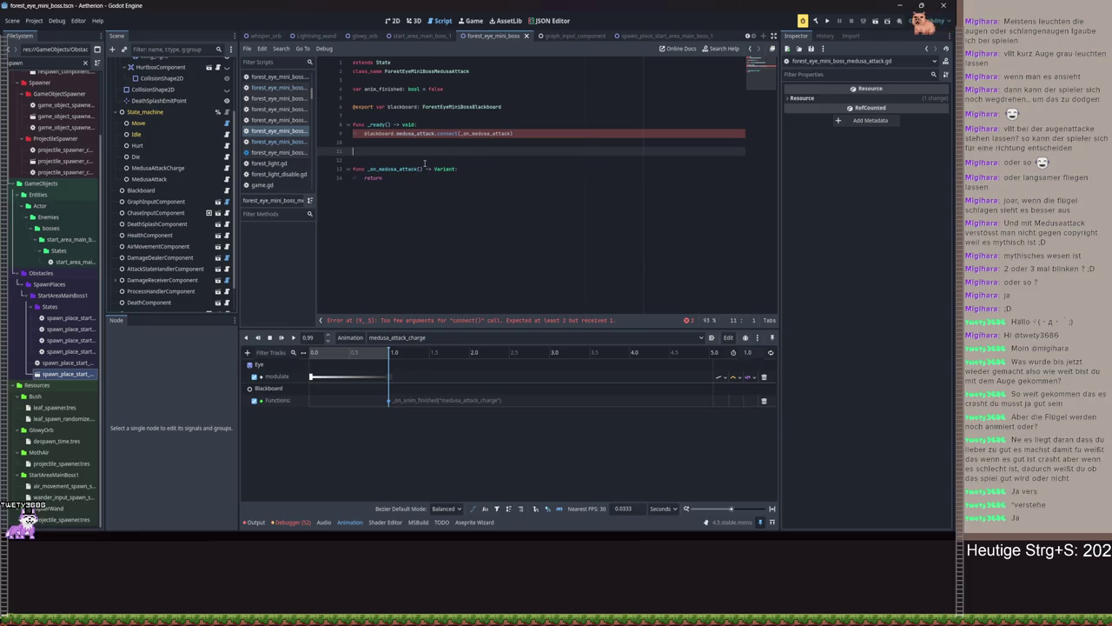
double_click(437, 167)
click(510, 132)
text(_finished)
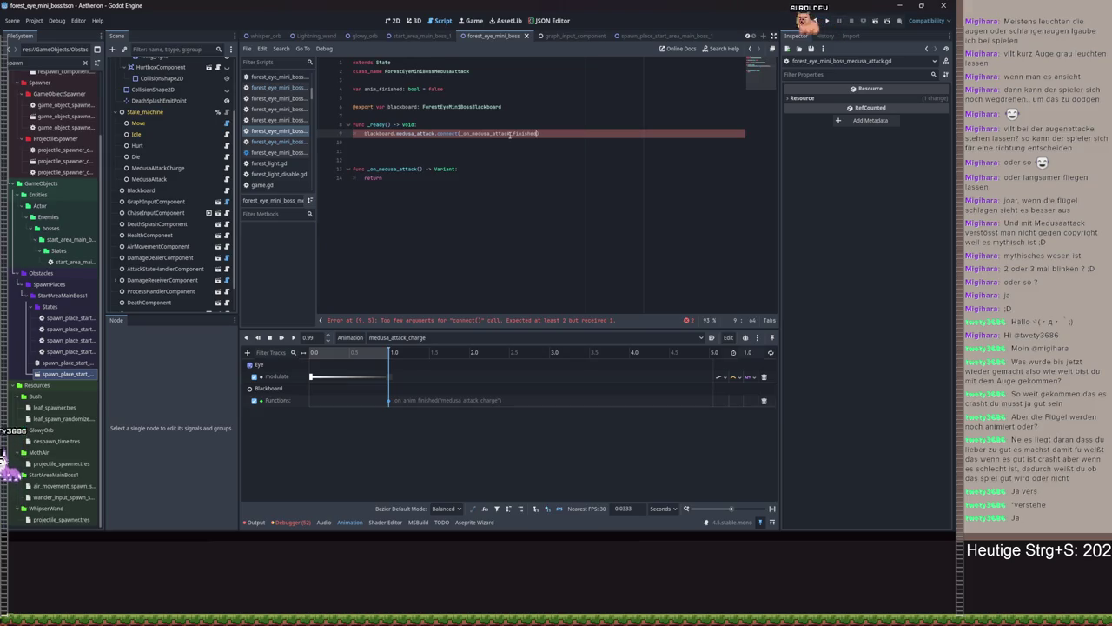
click(420, 169)
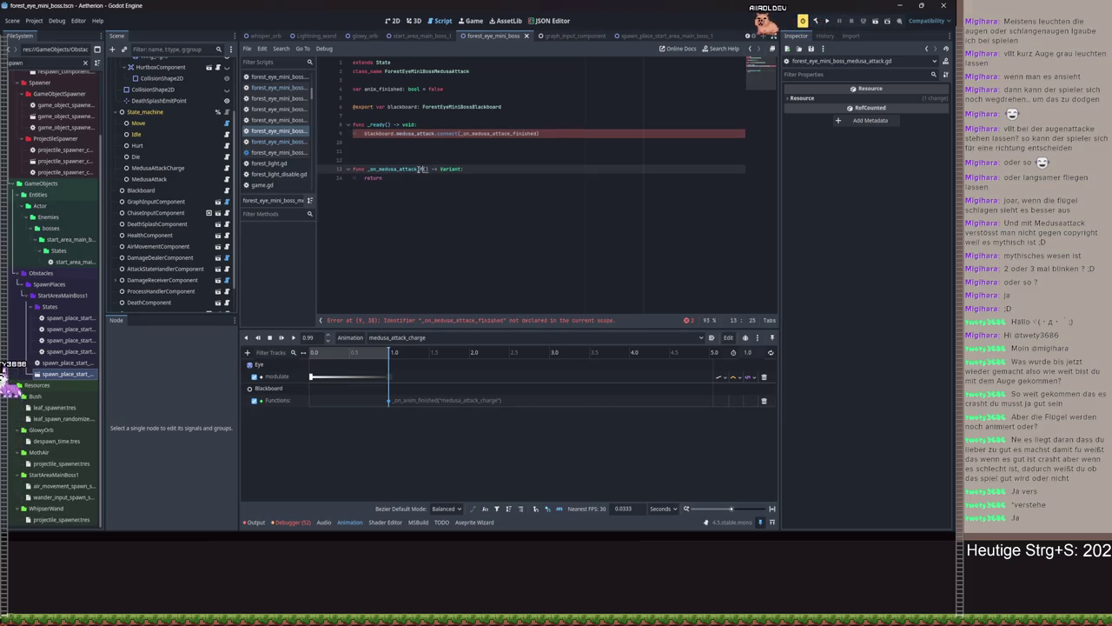
text(_finished)
Add an enter() function that sets anim_finished to false
click(398, 144)
key(Return)
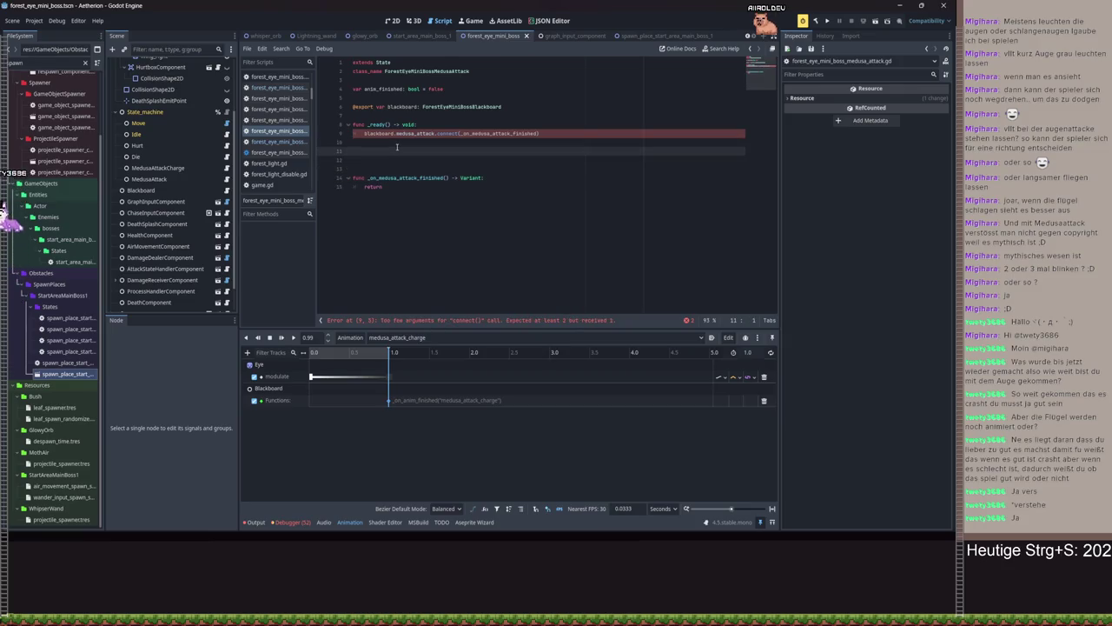
text(funcent)
key(Return)
key(Return)
text(nim)
key(Return)
text(ed = fals)
key(Return)
Make enter() call blackboard.anim_player.play("medusa_attack")
text(ackboard.anim_player.a)
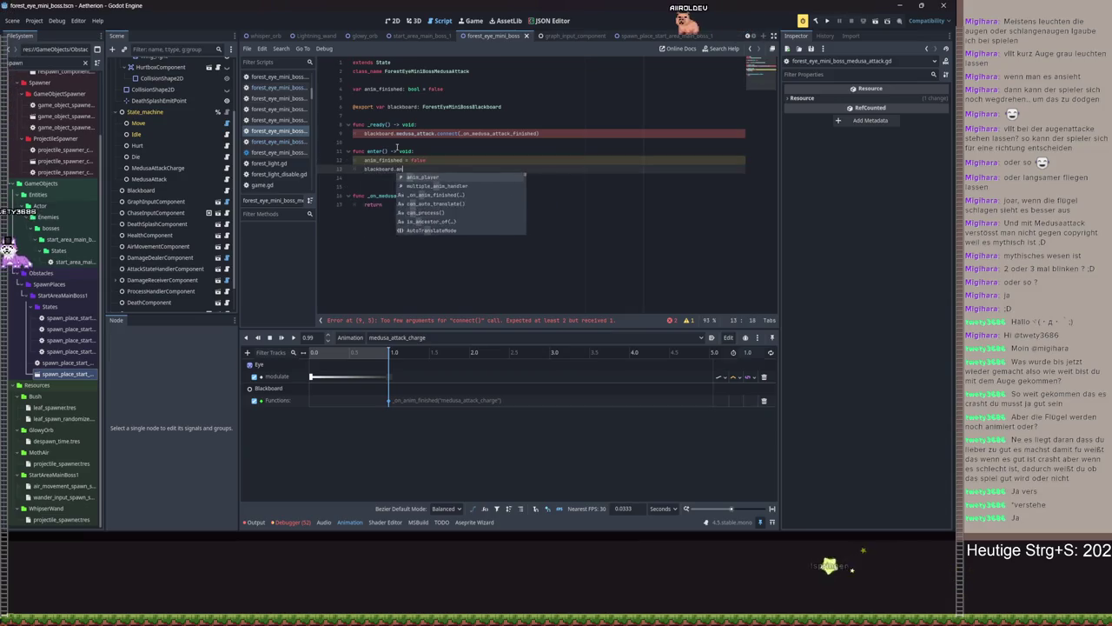
key(Down)
key(Return)
text("medu)
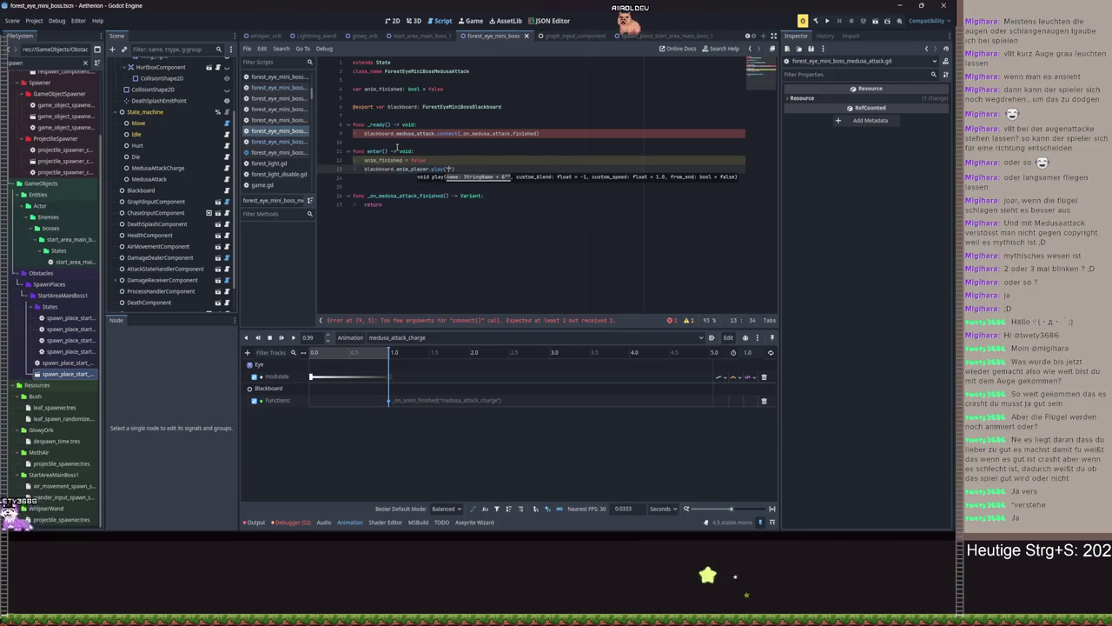
text(sa_attack)
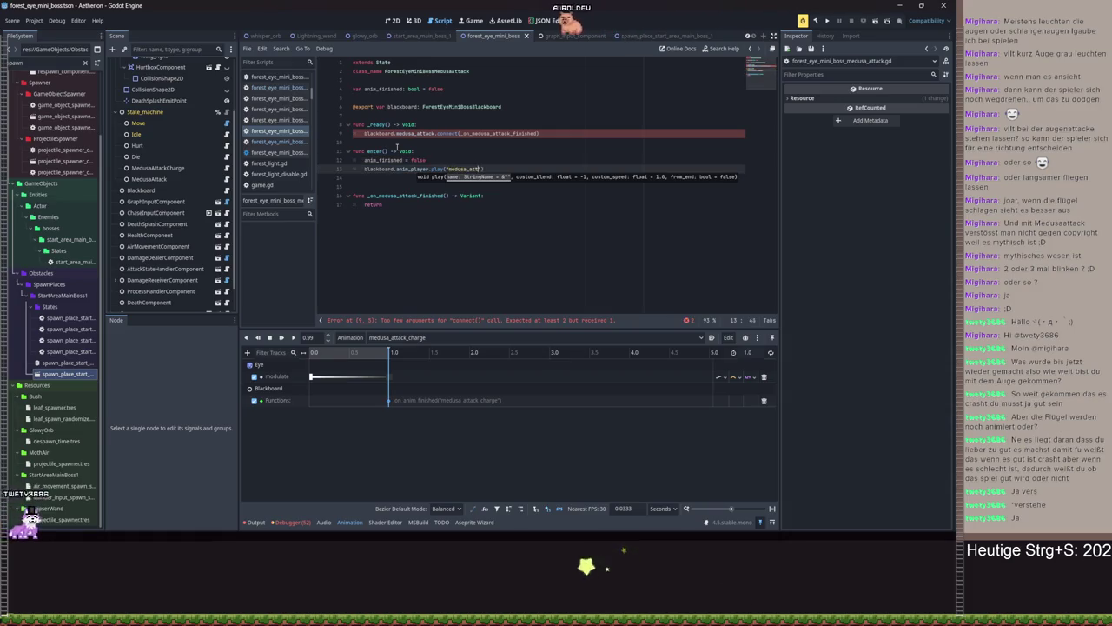
key(ctrl+s)
click(383, 178)
key(Return)
Have _on_medusa_attack_finished return void and set anim_finished to true
key(Down)
key(Down)
key(Down)
key(shift+End)
key(BackSpace)
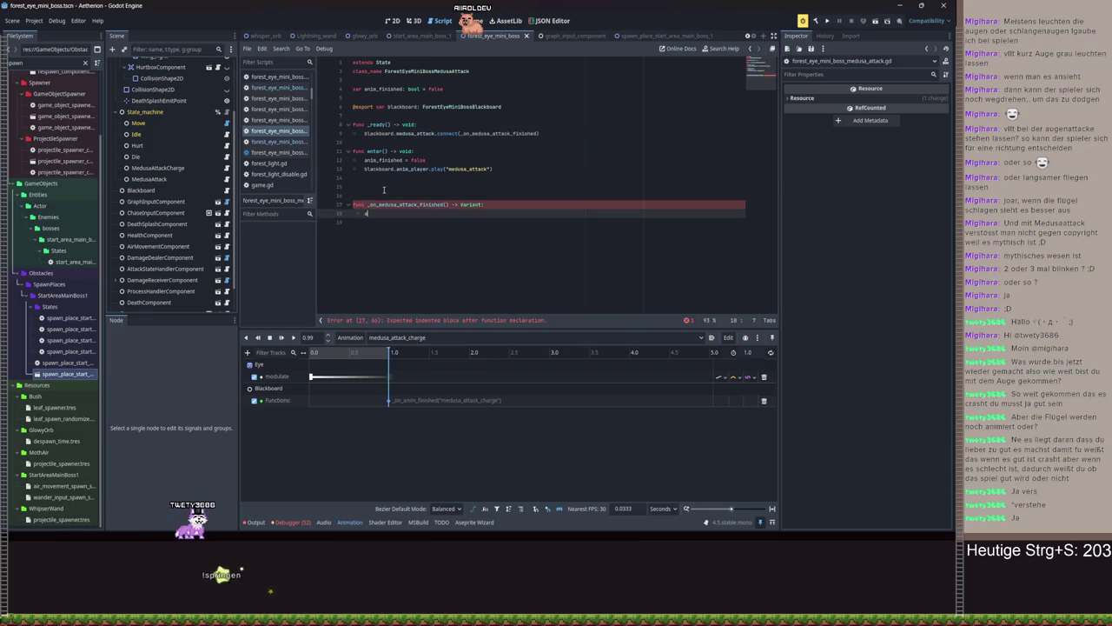
text(an)
key(BackSpace)
key(BackSpace)
key(BackSpace)
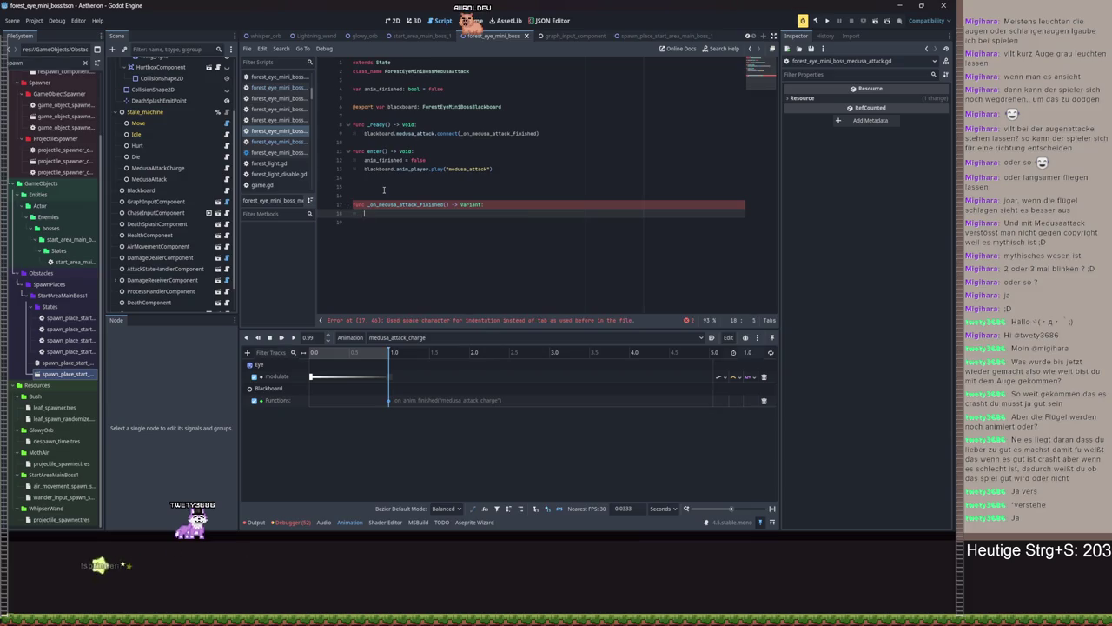
text(_finished = true)
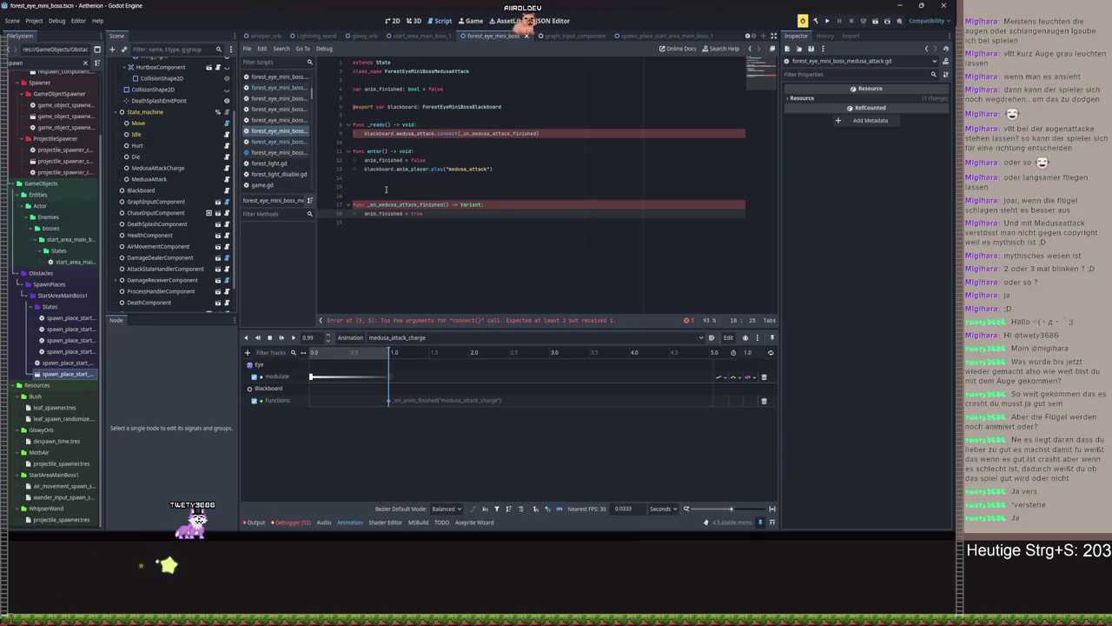
double_click(470, 204)
text(void)
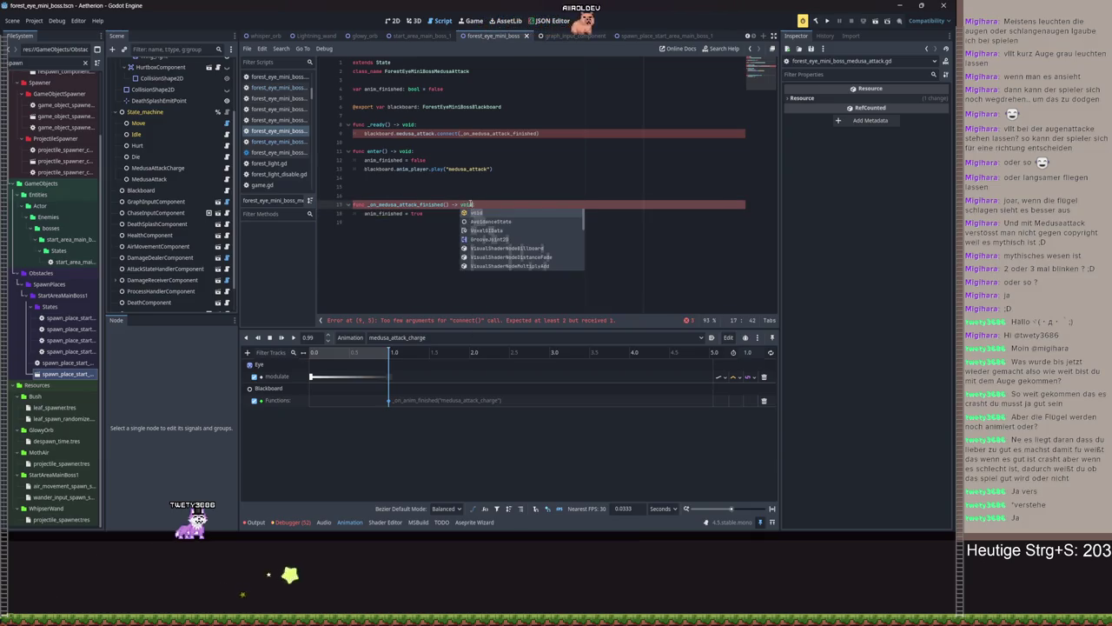
key(Return)
Start a new func _process override above the handler
key(Up)
key(Up)
key(Return)
text(func _)
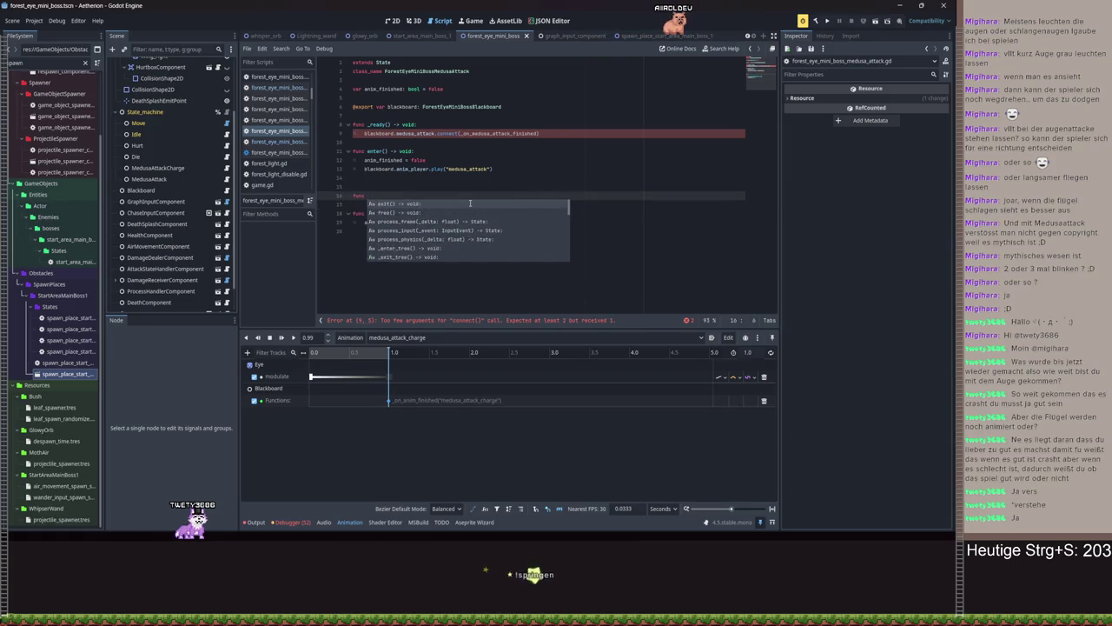
text(pro)
Write process_frame with 'if anim_finished:' and begin 'return blackboard.move' inside it
key(Return)
key(Return)
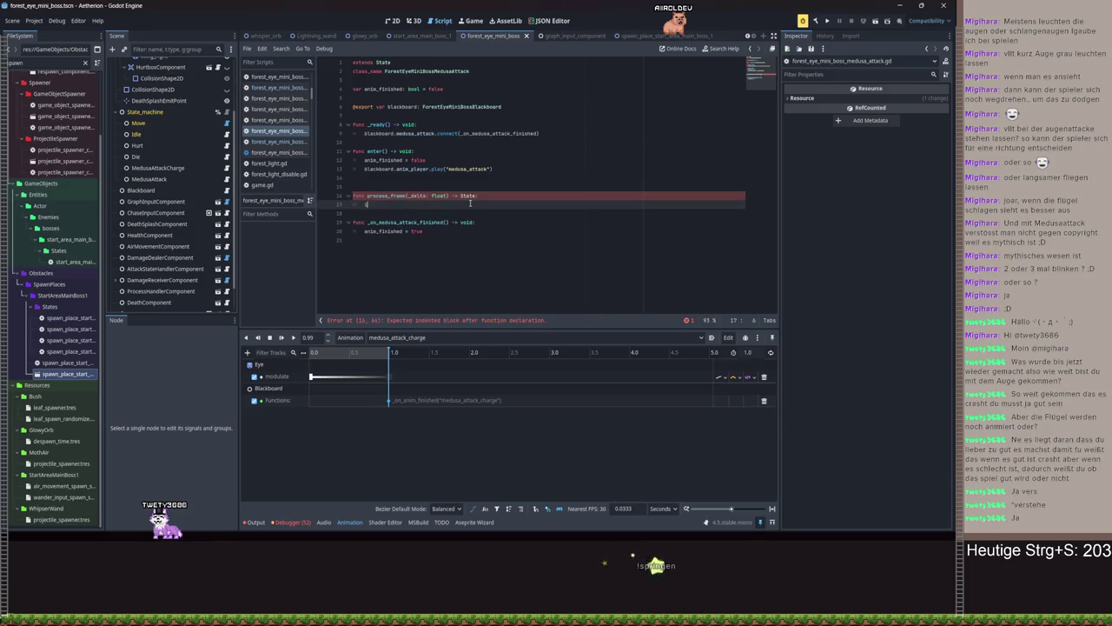
text(if anim_finished =)
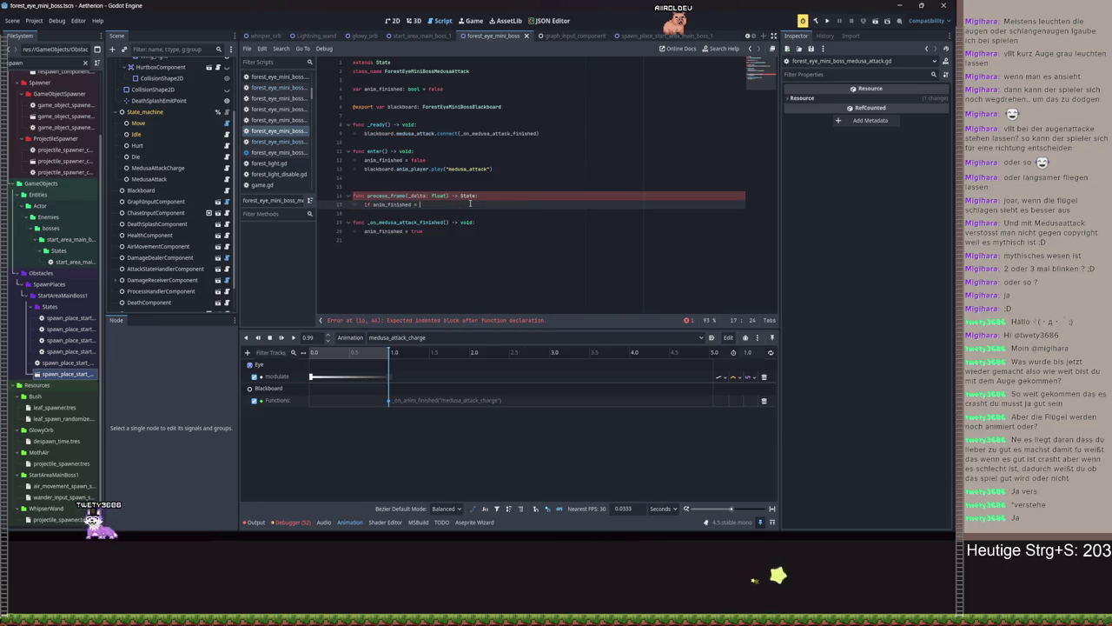
text(:)
key(Return)
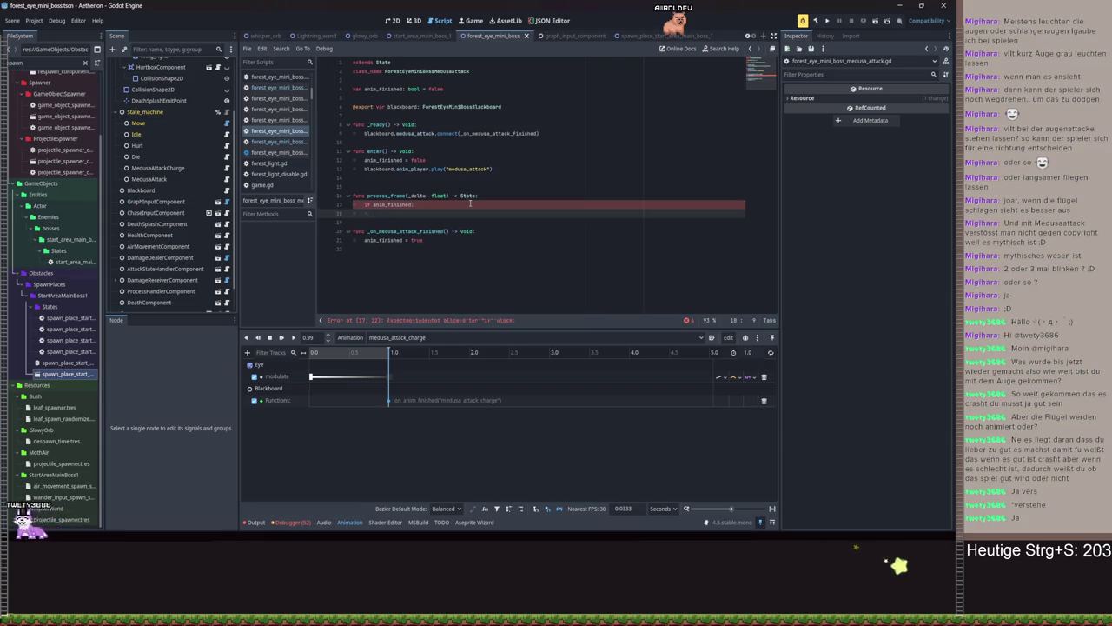
text(tr)
key(BackSpace)
key(BackSpace)
text(rn )
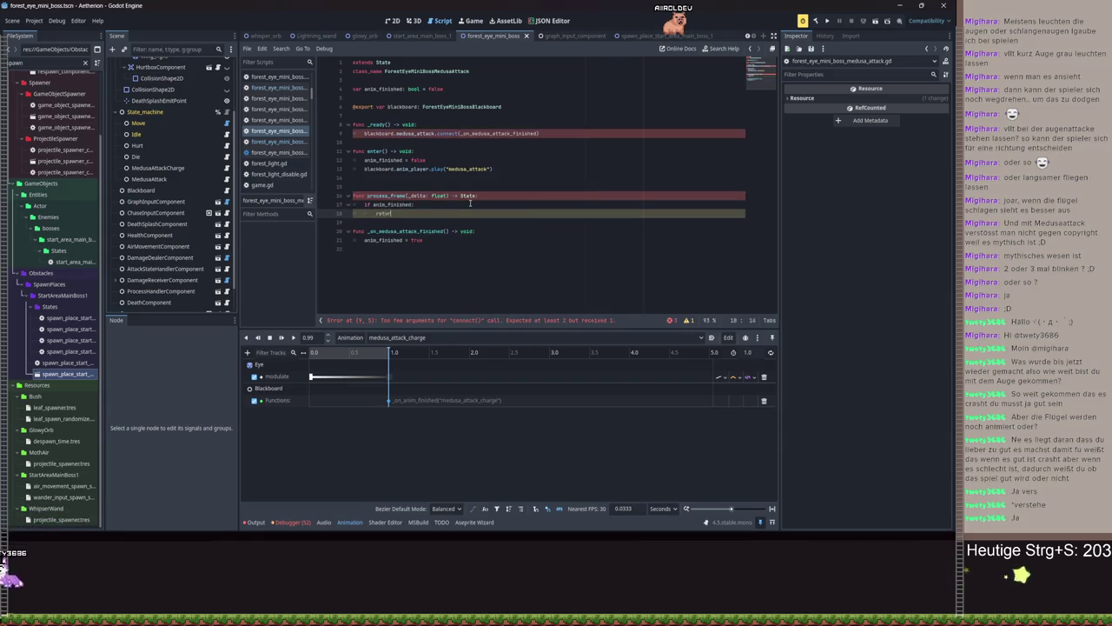
text(blackboard.move)
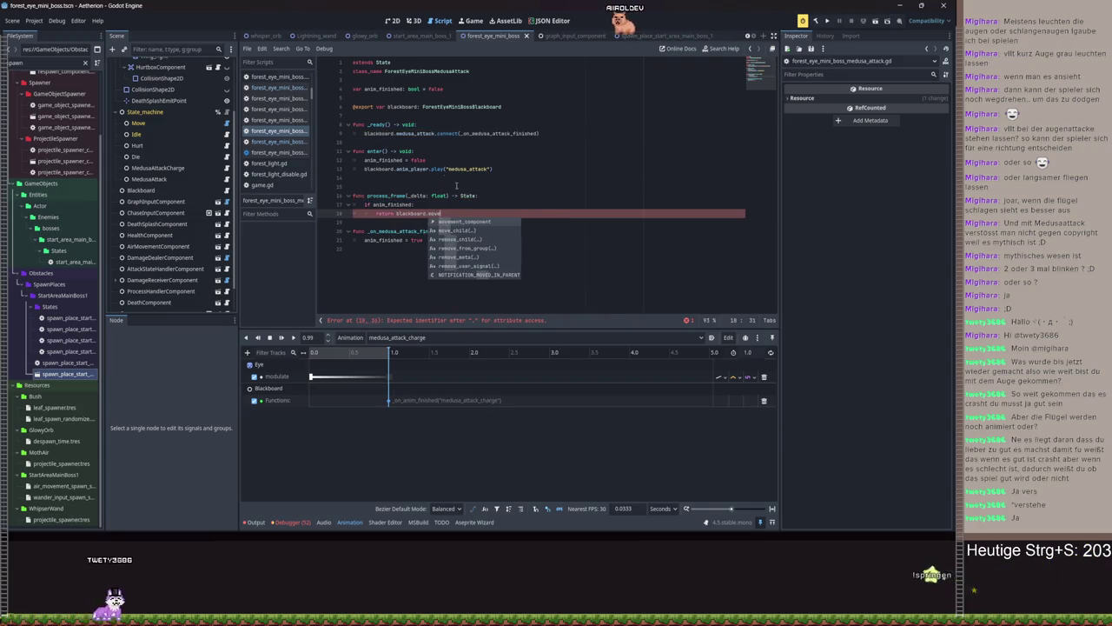
ctrl+click(461, 106)
click(550, 179)
text(@export var move:)
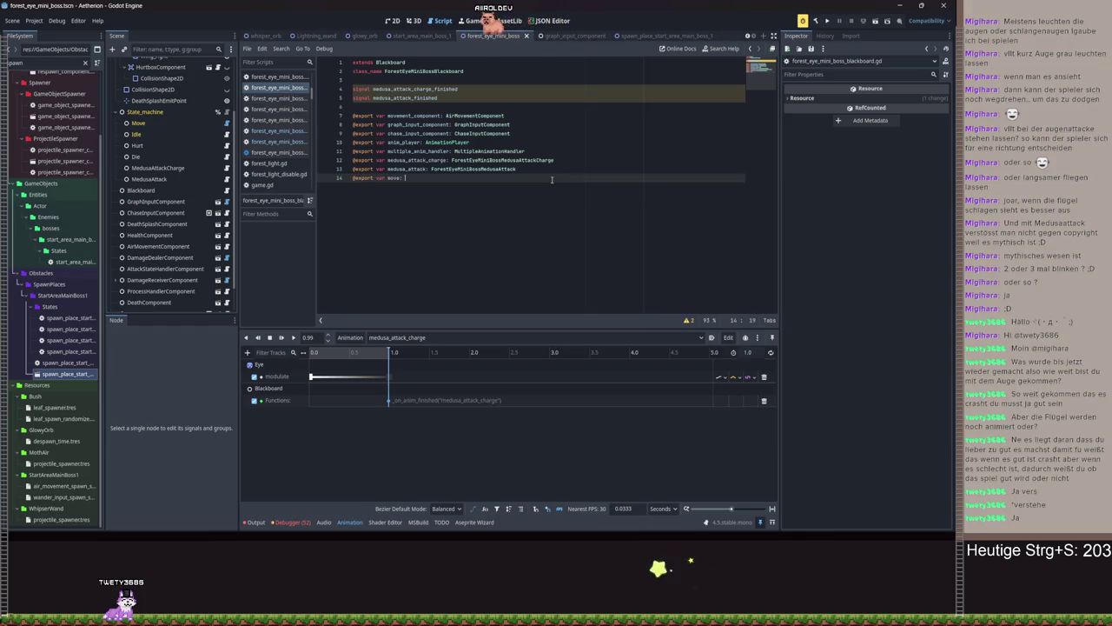
text(Move)
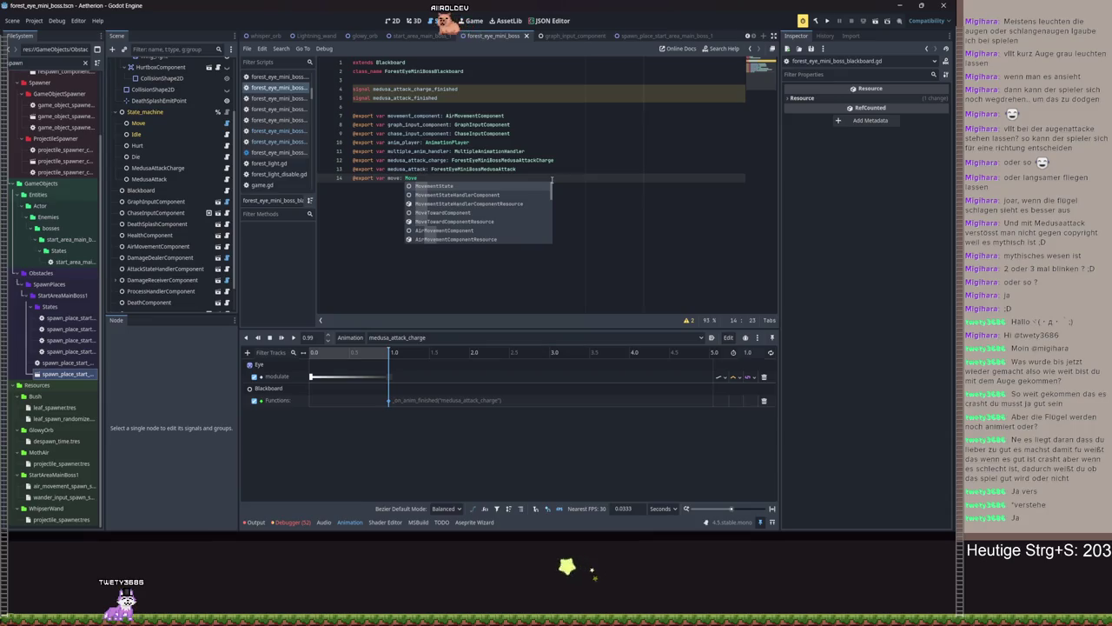
key(ctrl+Left)
text(Fir)
key(BackSpace)
key(BackSpace)
text(ore)
key(Down)
key(Down)
key(Down)
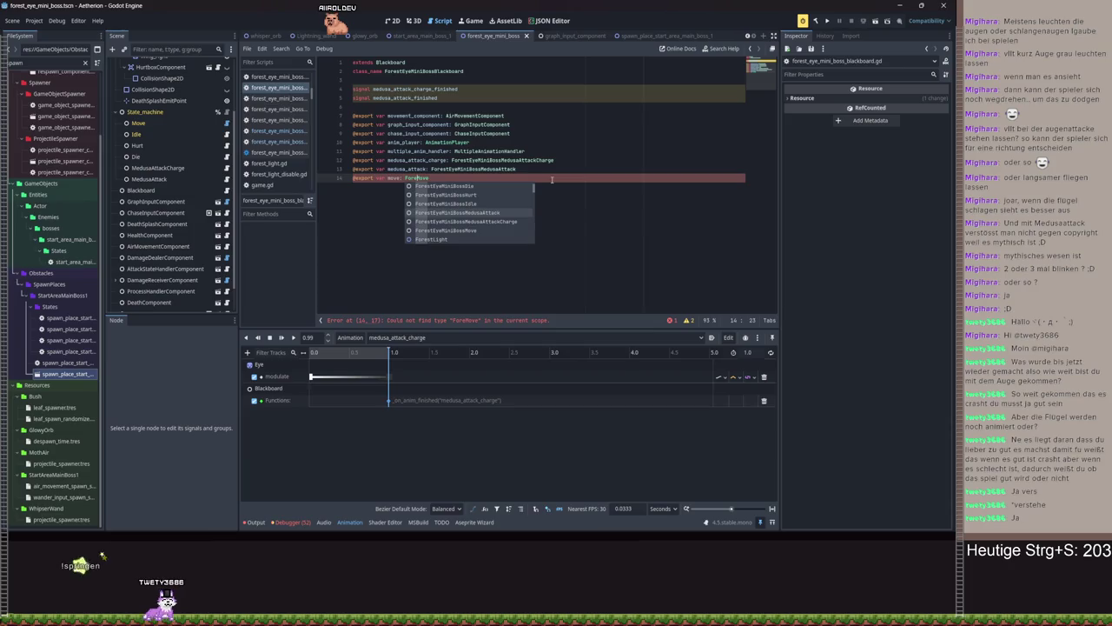
key(Down)
key(Down)
key(Return)
key(ctrl+s)
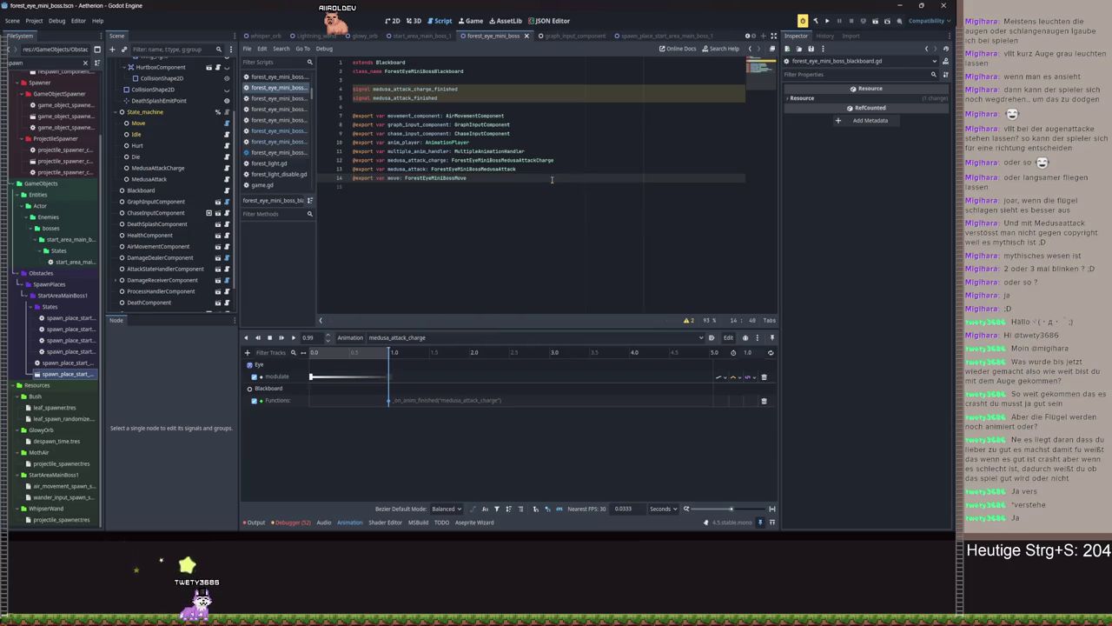
key(ctrl+s)
key(alt+Left)
Add a fallback 'return null' after the anim_finished check
click(460, 214)
key(Return)
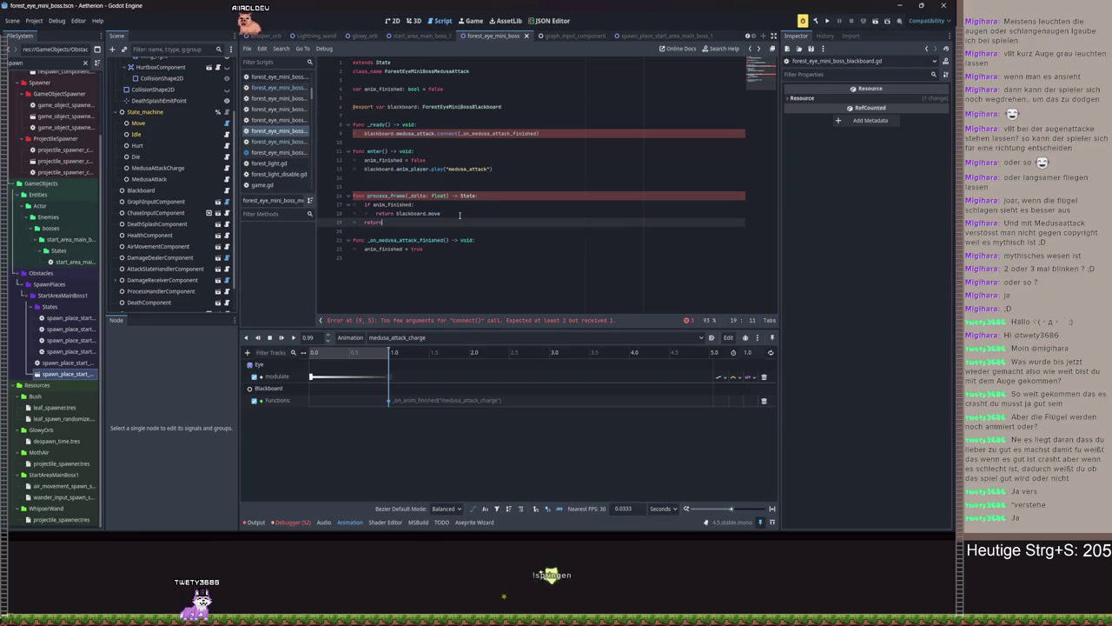
key(BackSpace)
text(null)
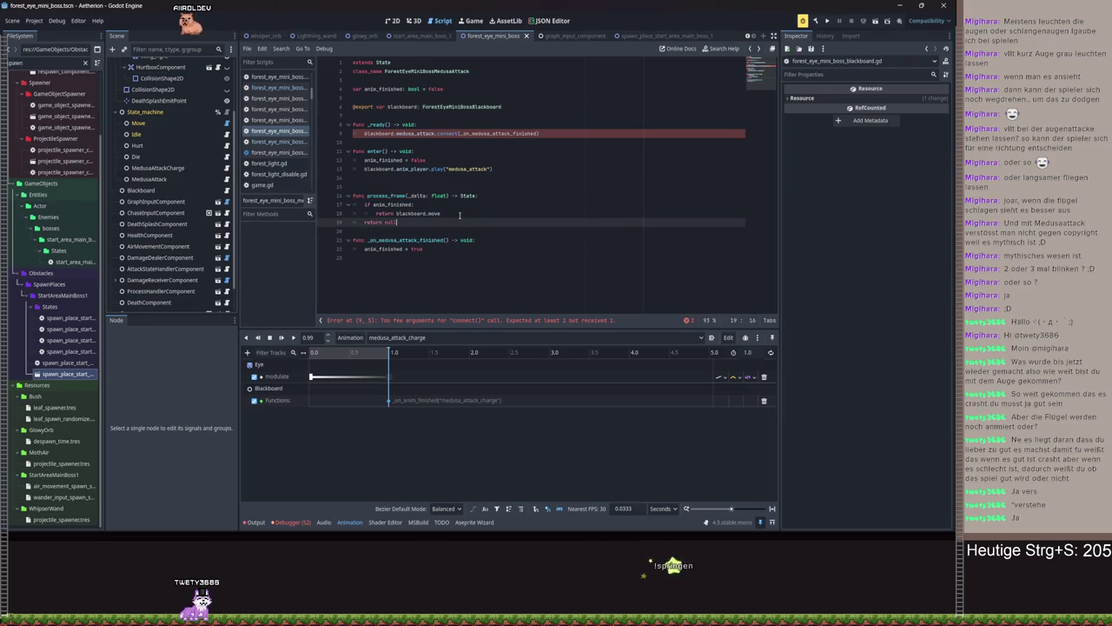
Replace the signal on the _ready connect line with blackboard.medusa_attack_finished
click(549, 322)
text(,)
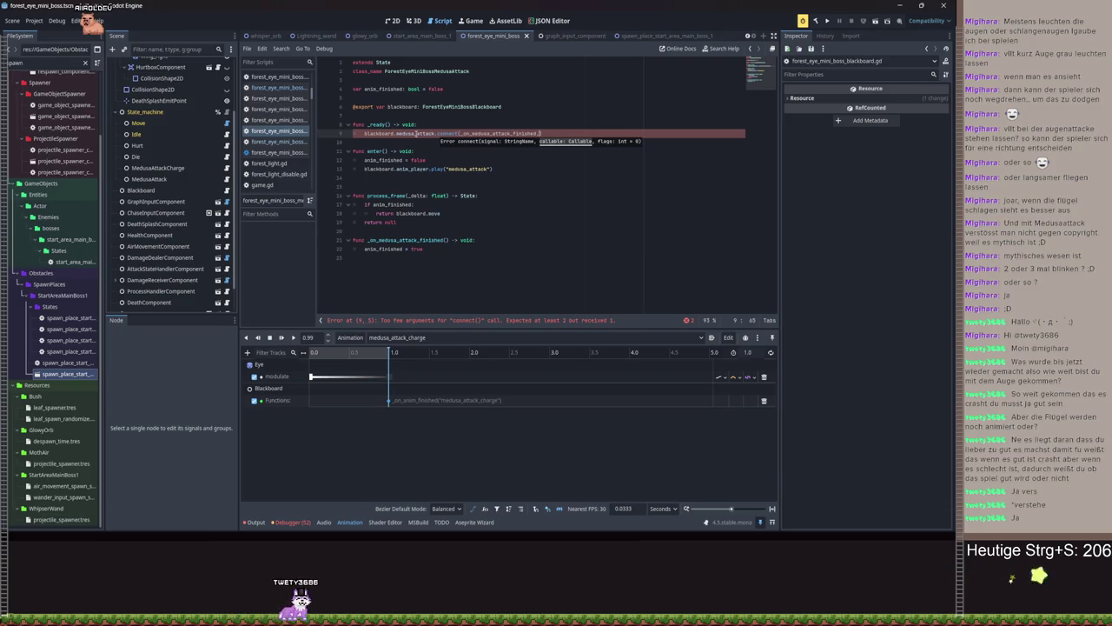
shift+click(394, 134)
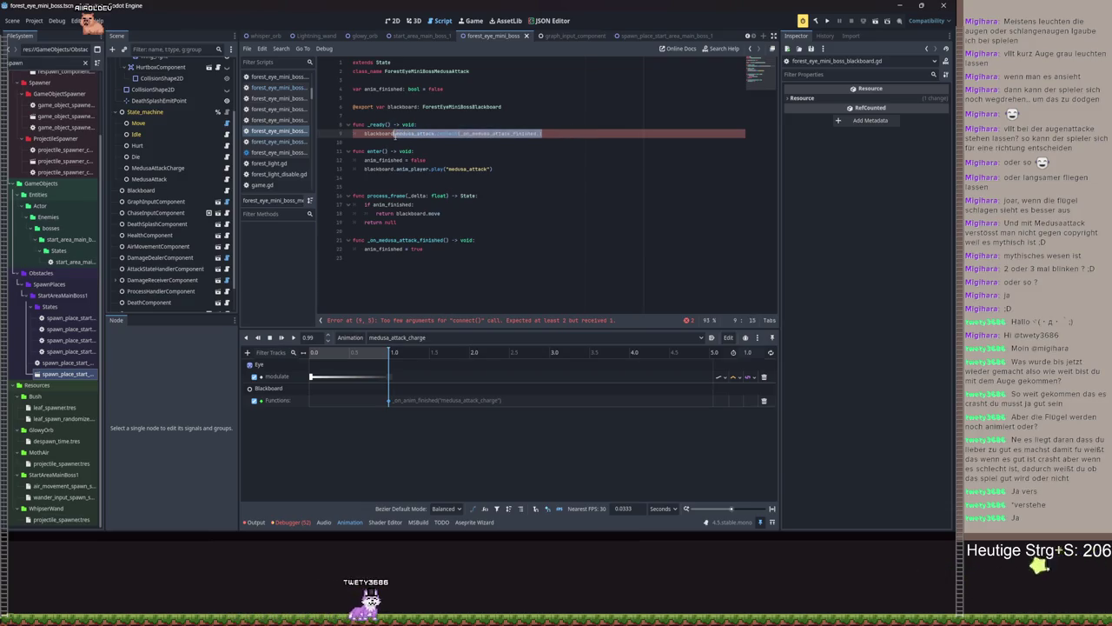
click(414, 134)
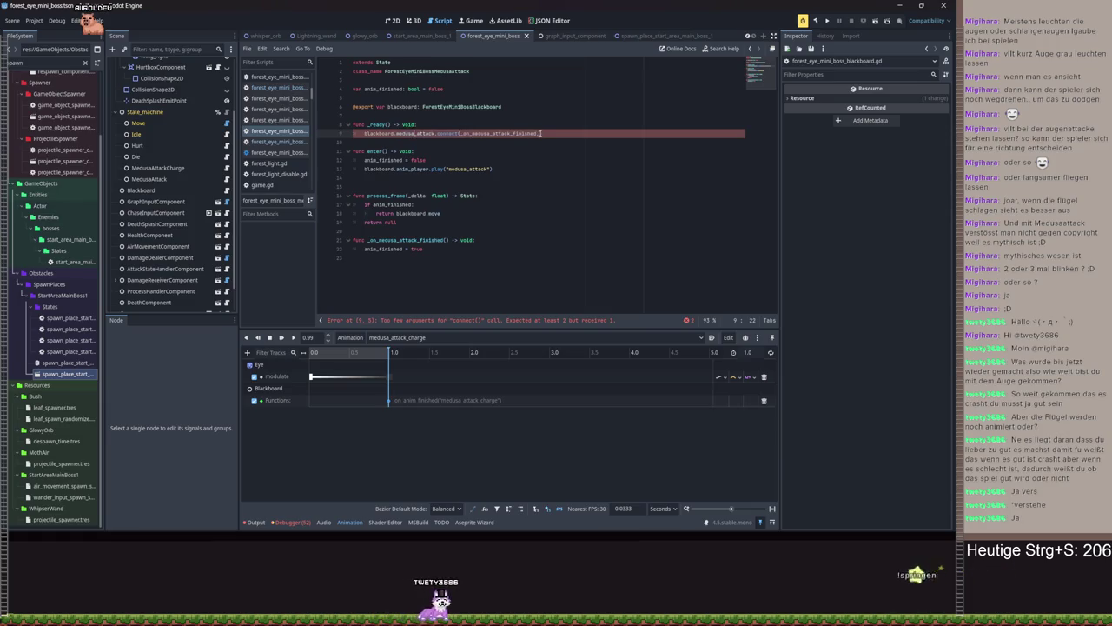
drag(541, 133, 397, 134)
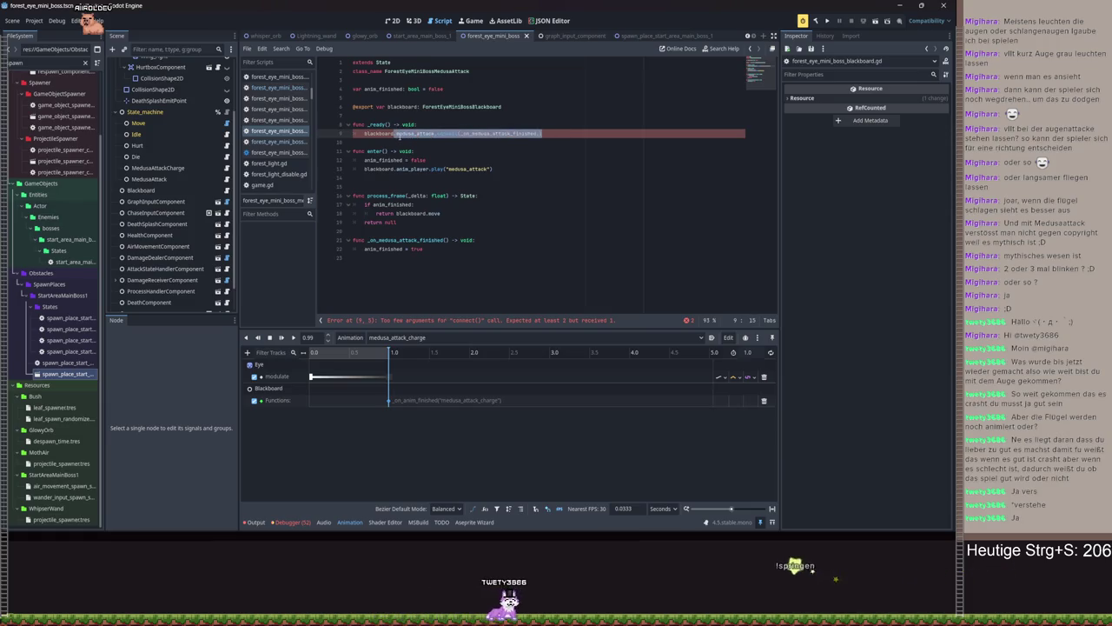
text(medusa)
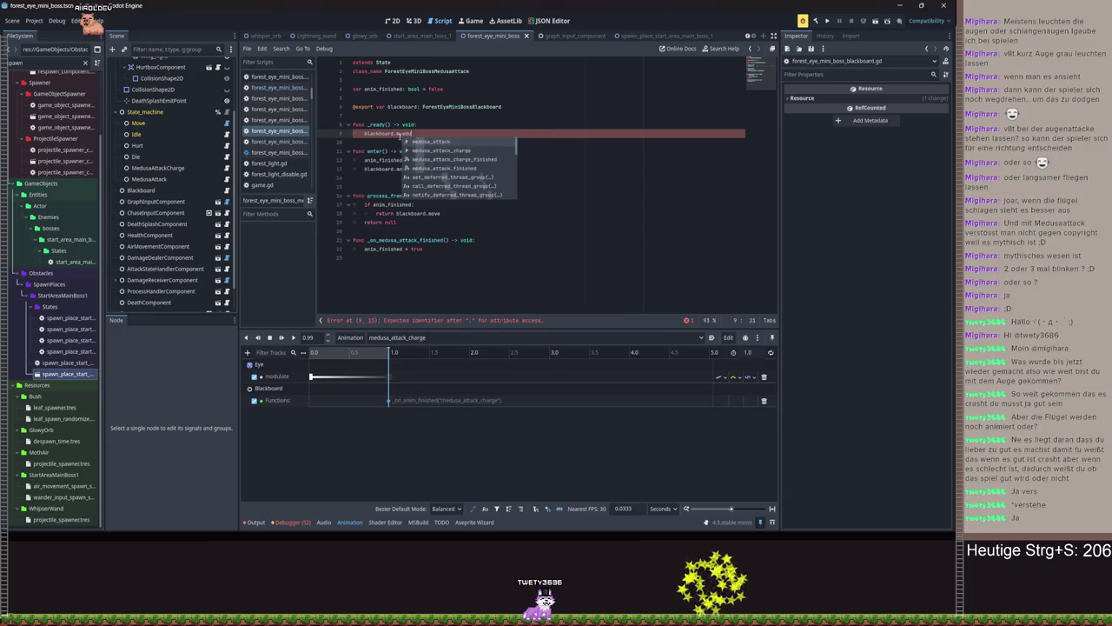
text(,)
text(ed)
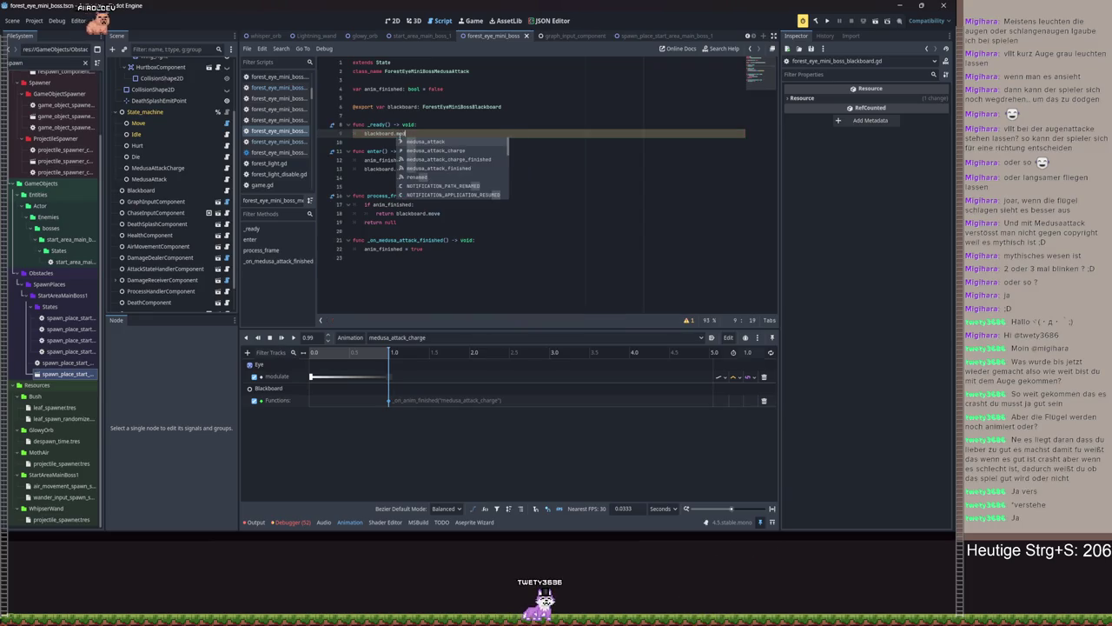
key(Down)
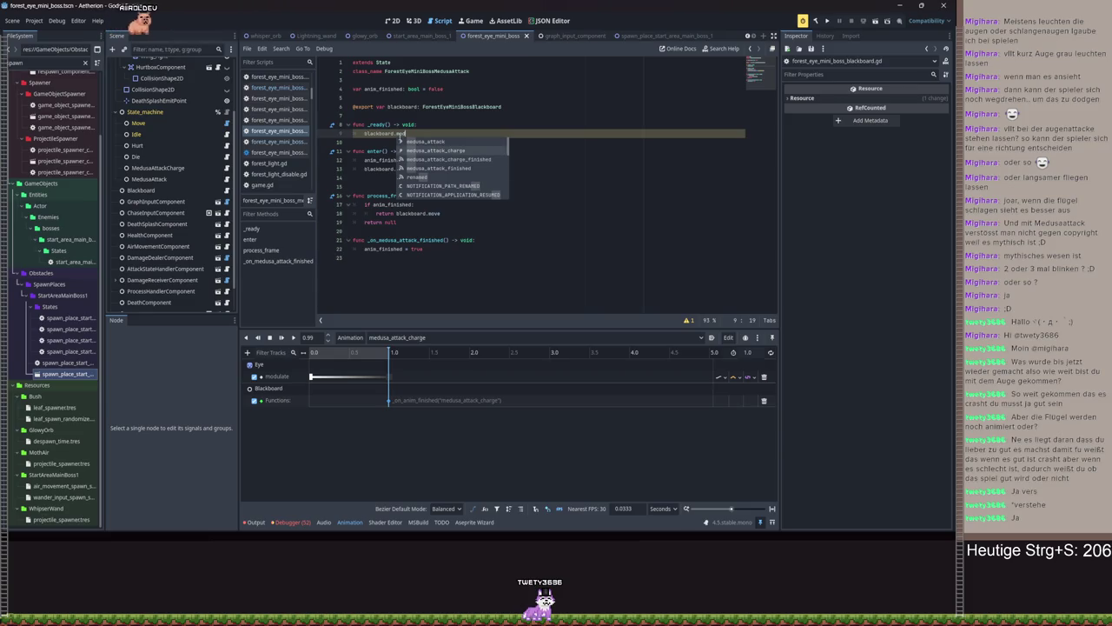
key(Down)
key(Down)
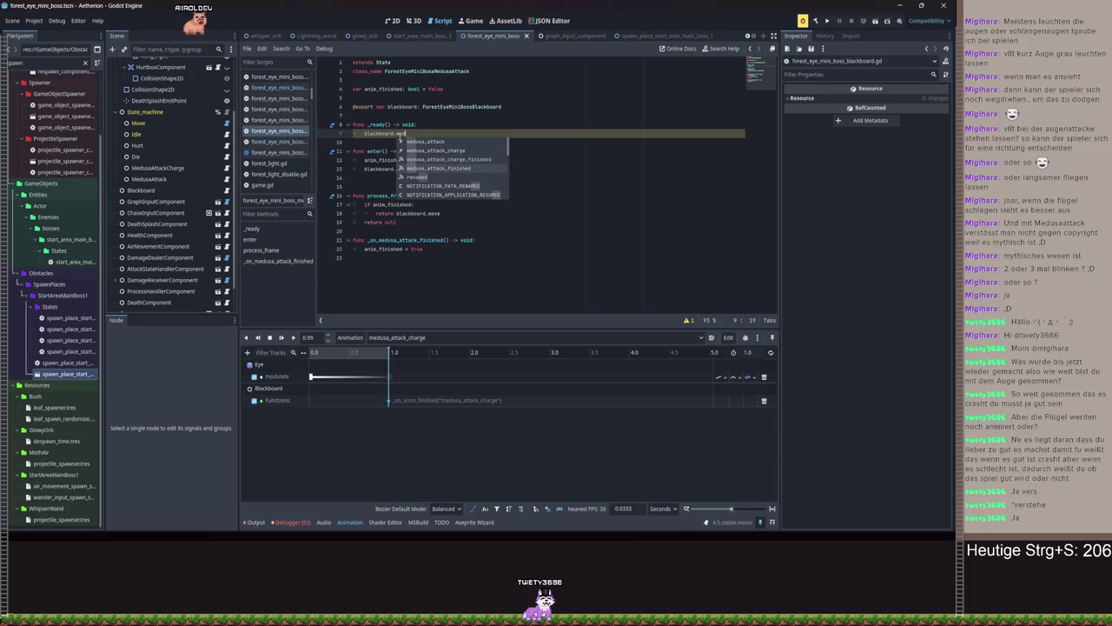
key(Return)
Connect that signal to _on_medusa_attack_finished and save the script
text(.con)
key(Return)
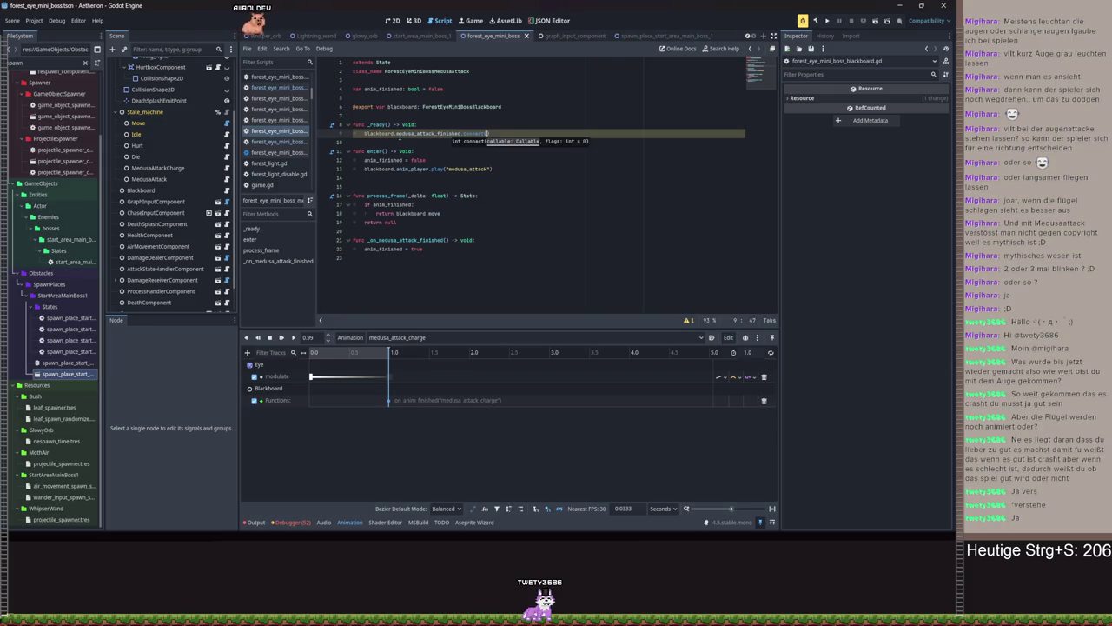
text(_)
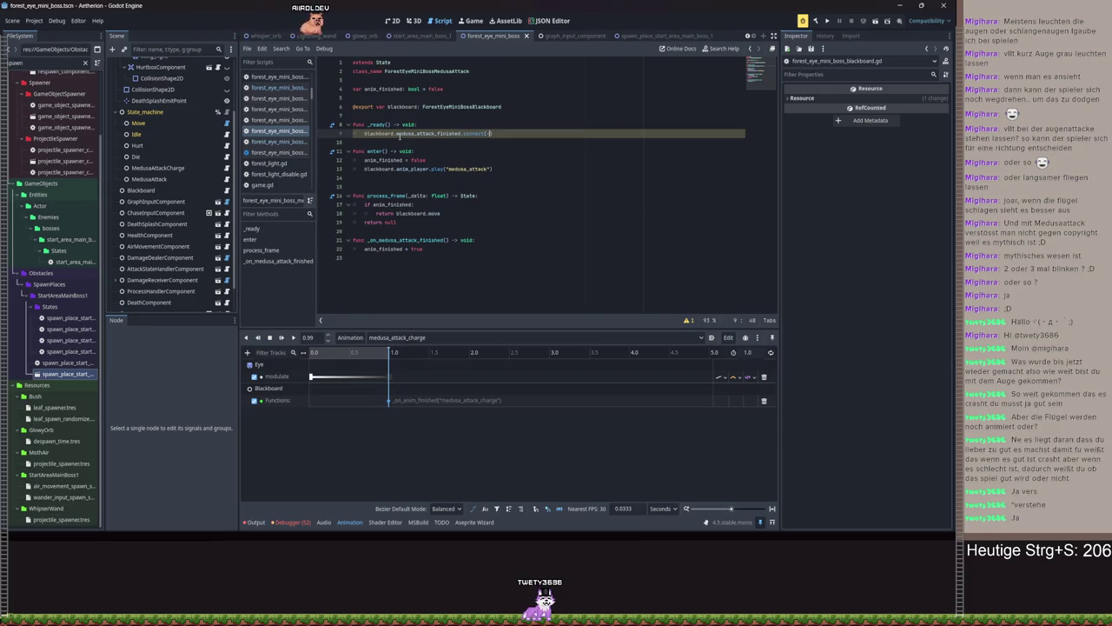
text(on)
key(Return)
key(ctrl+s)
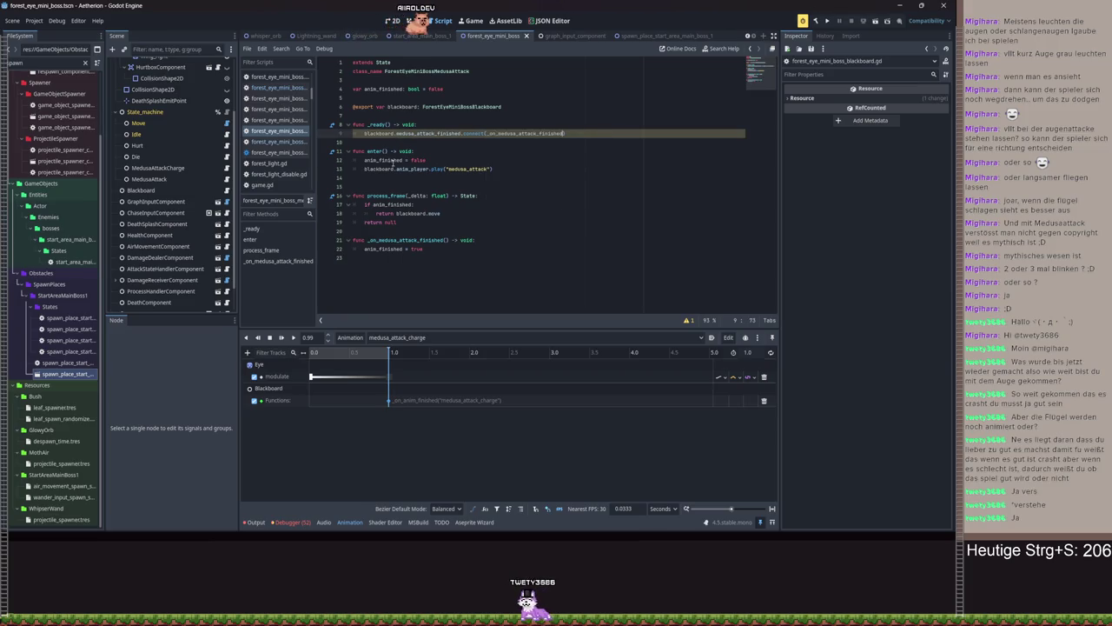
In the charge script, return blackboard.medusa_attack only if anim_finished, else null, and save
click(226, 168)
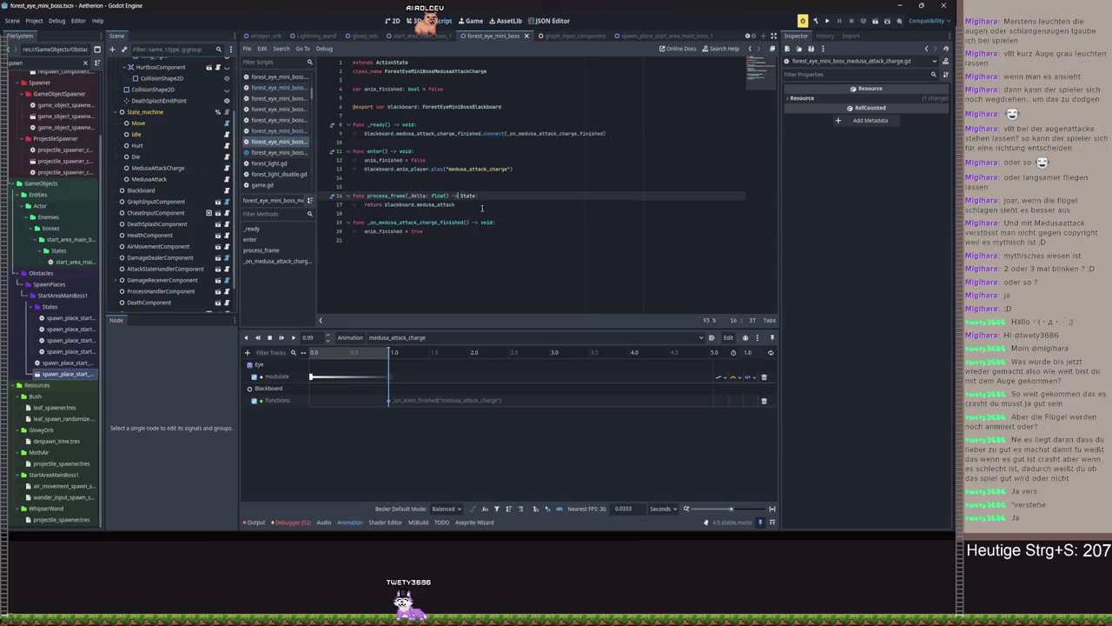
drag(489, 206, 366, 205)
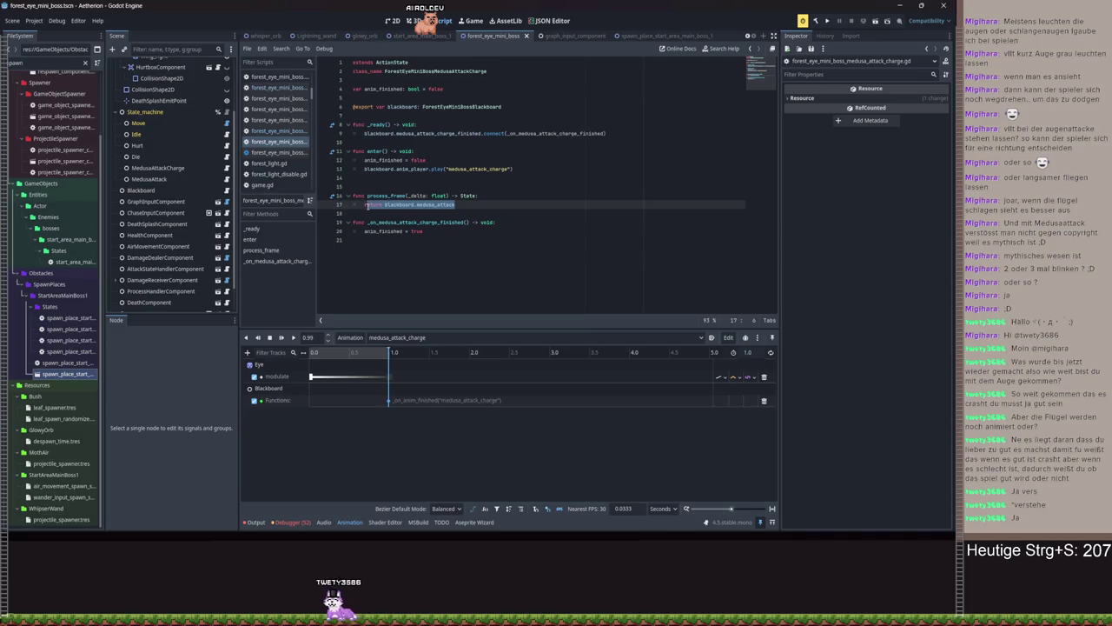
key(BackSpace)
text(im_finished:)
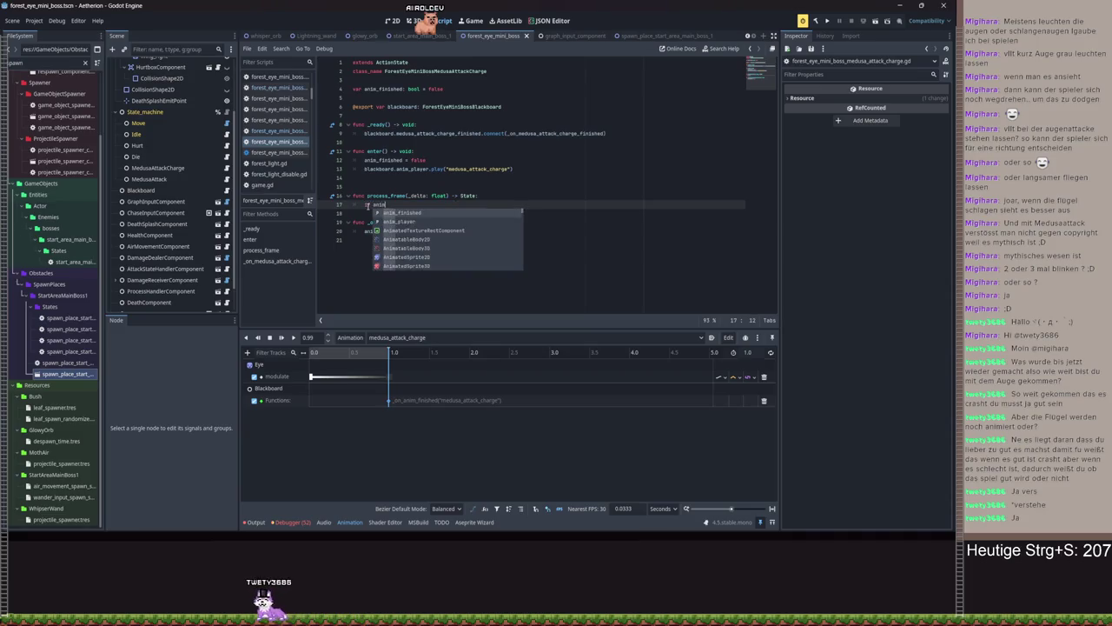
key(Return)
text(return)
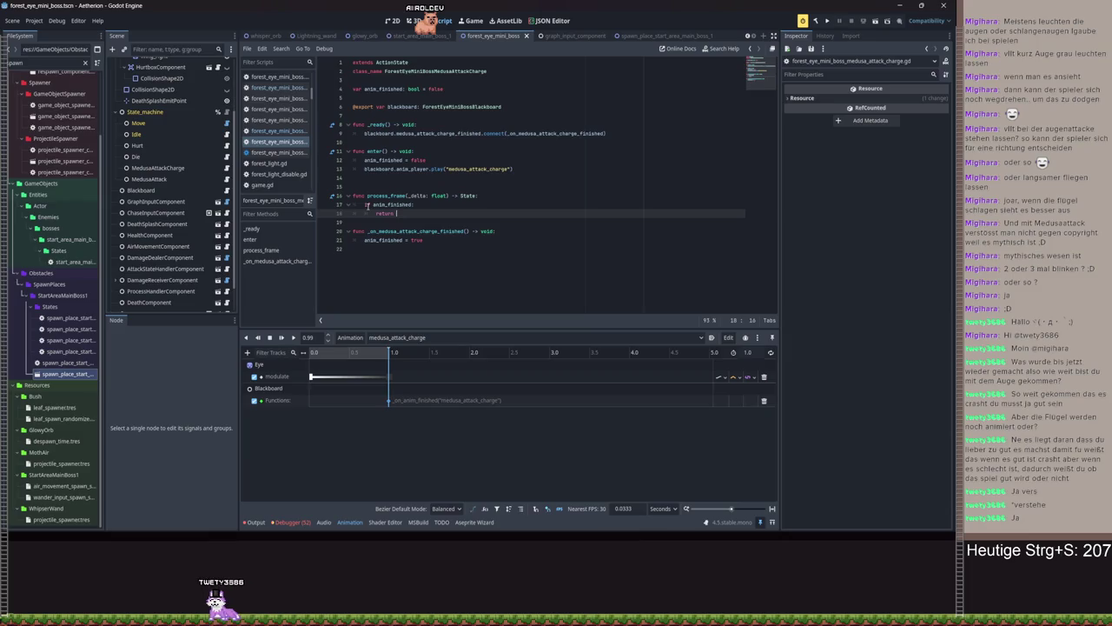
text(blu)
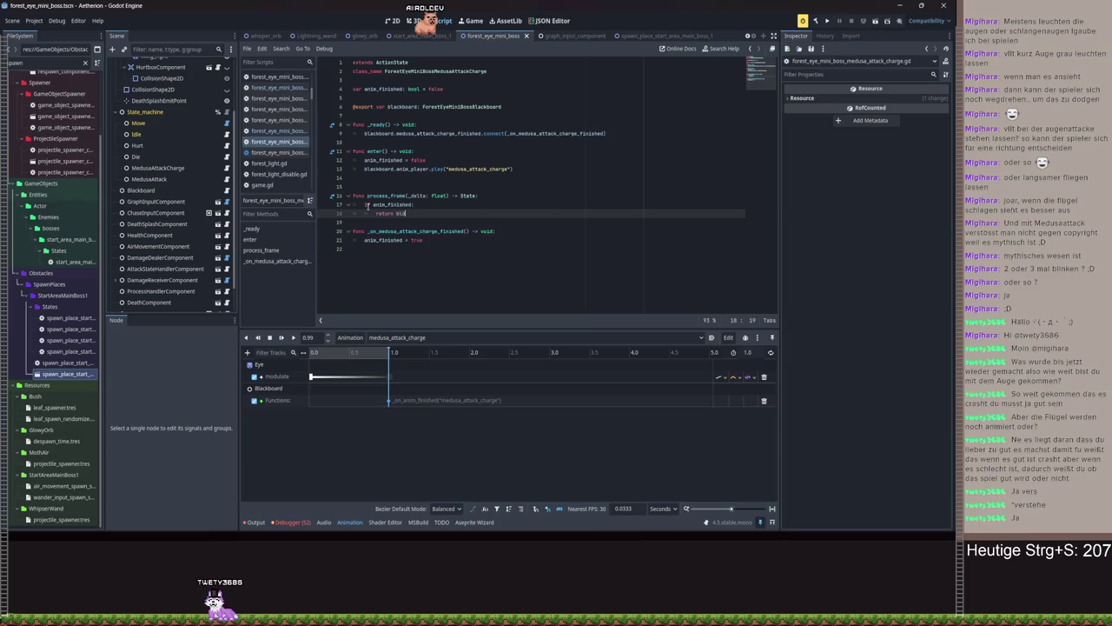
text(ackboard.medusa_attack)
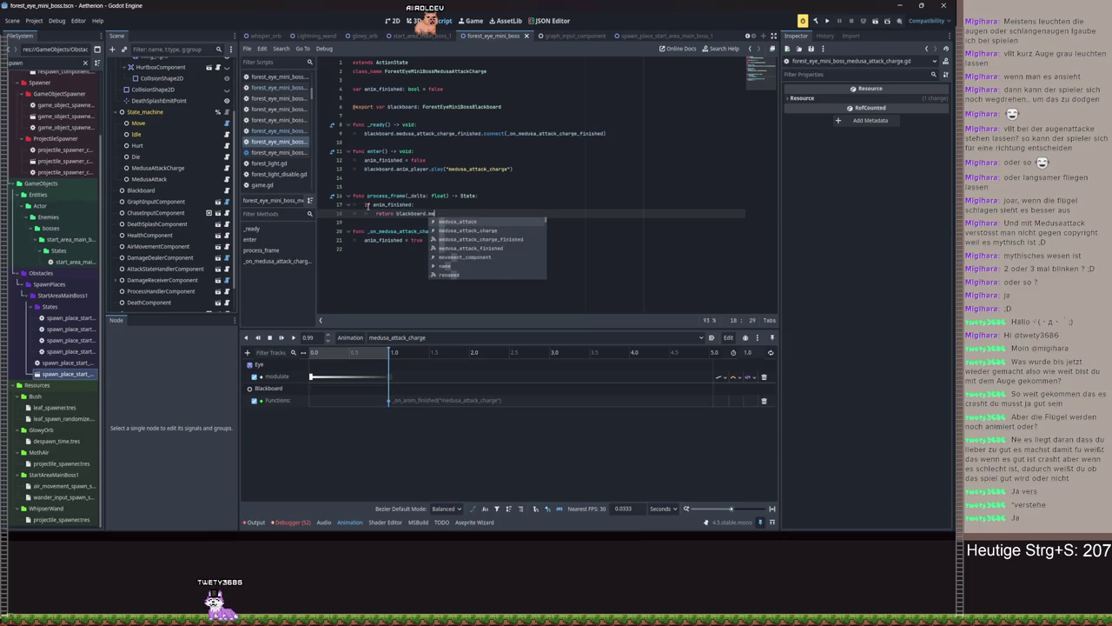
key(Return)
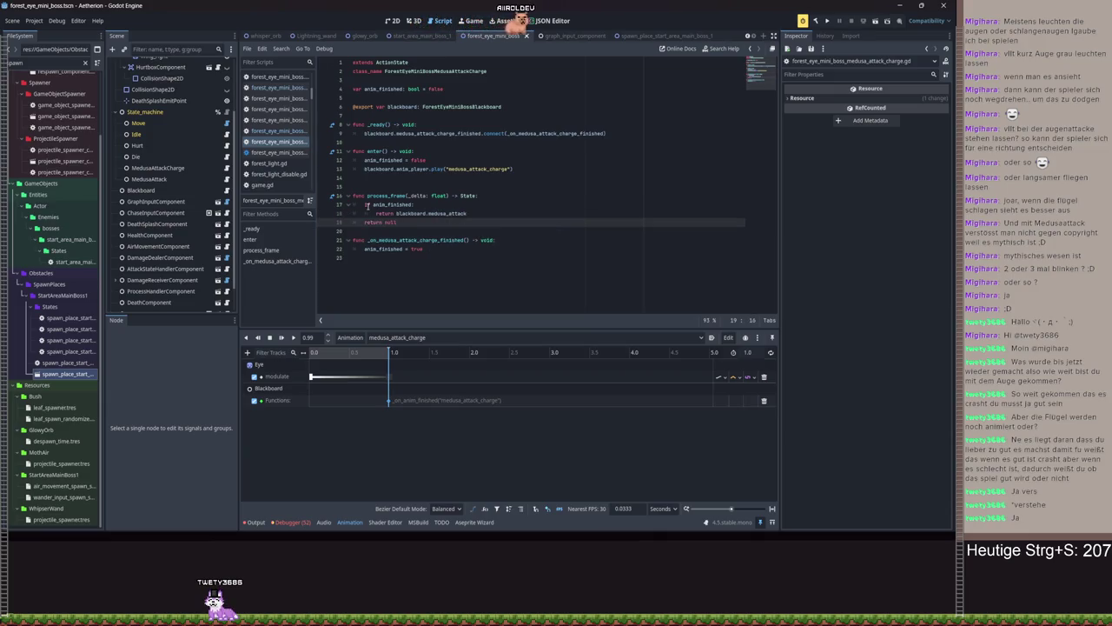
key(ctrl+s)
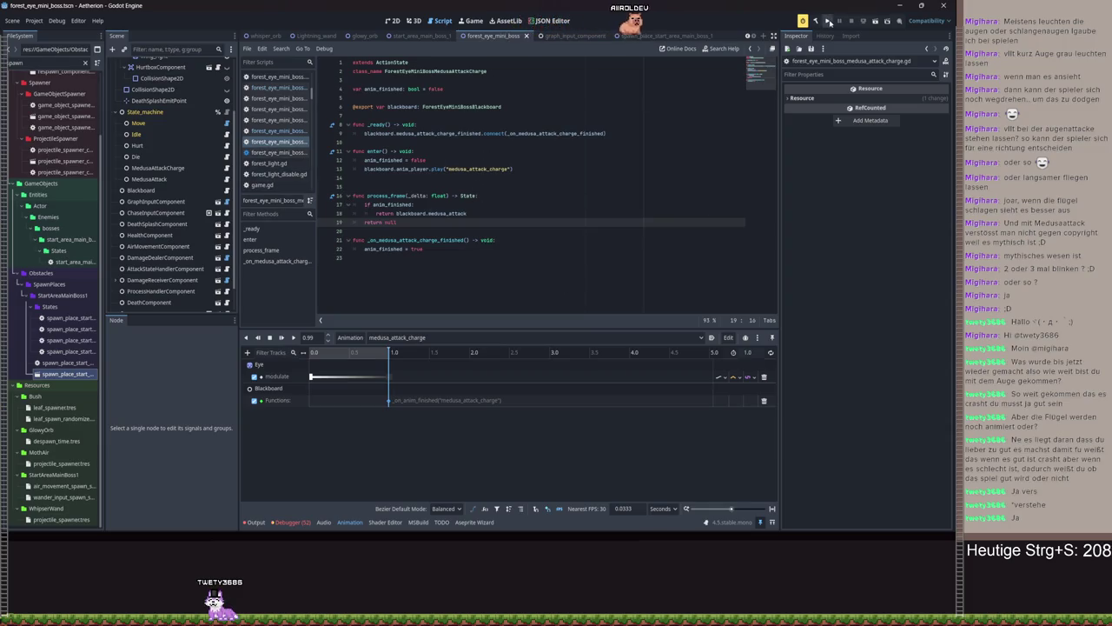
Test-run the game with a new game, which crashes back to the editor
click(828, 22)
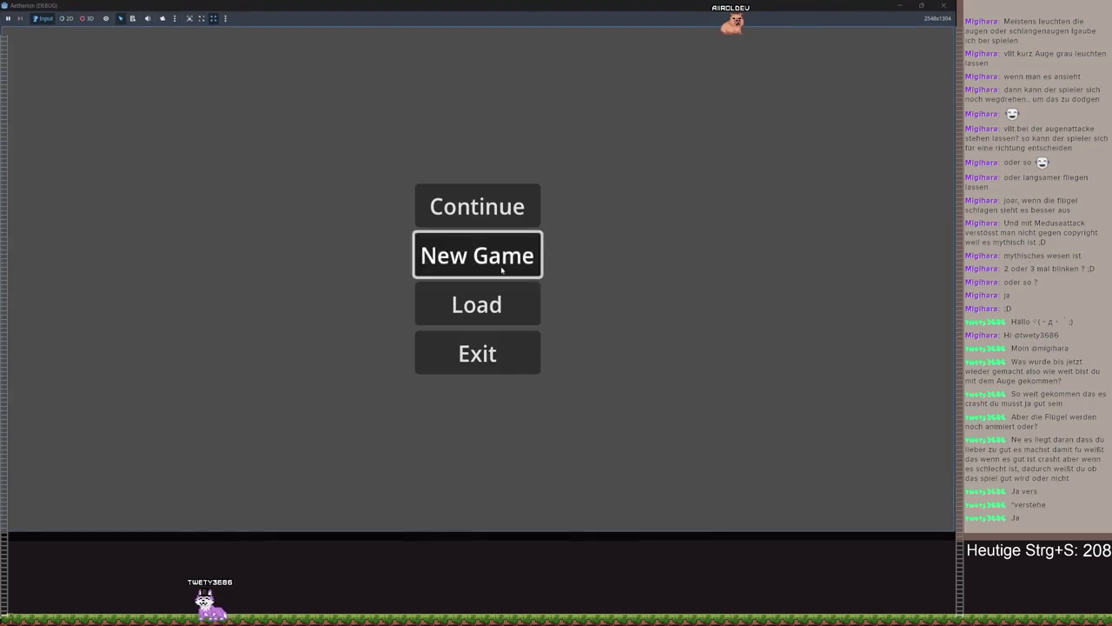
click(487, 253)
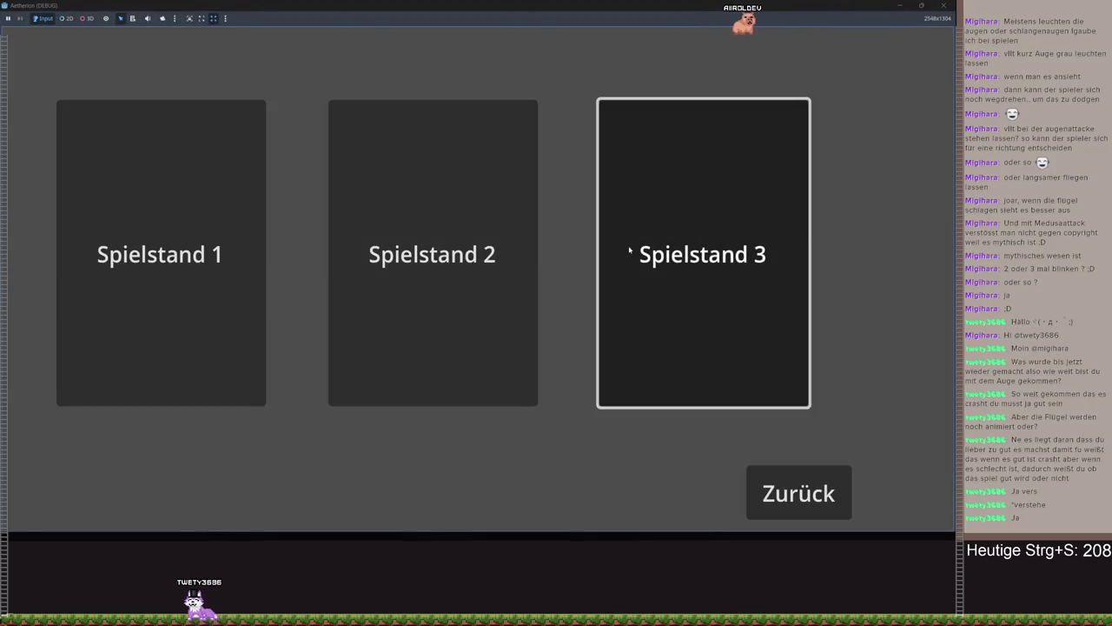
click(625, 239)
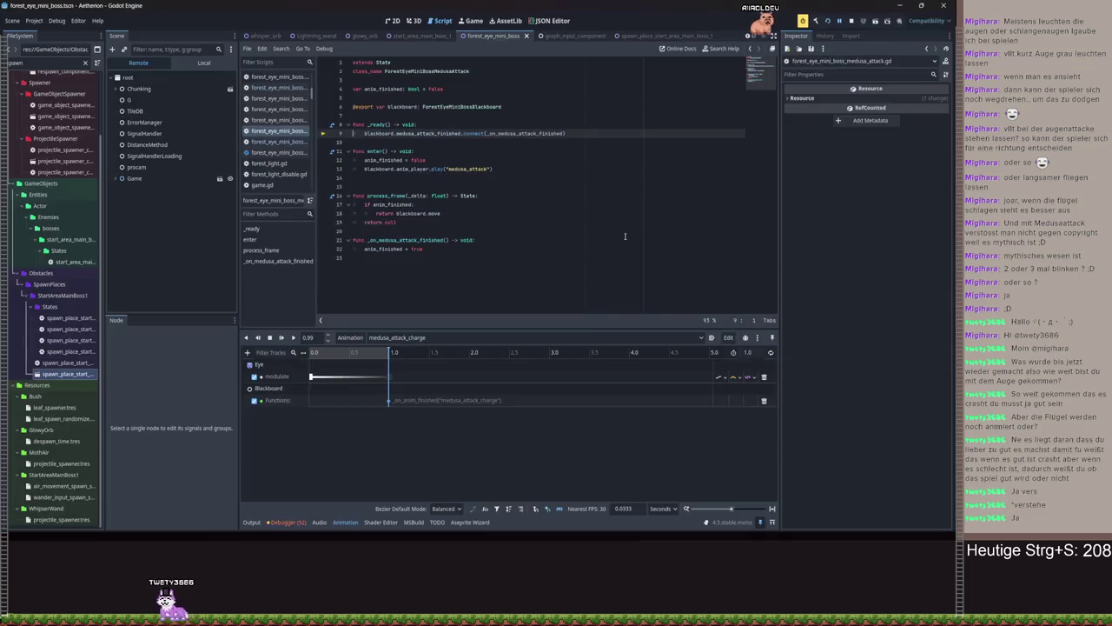
Assign the Blackboard node as the MedusaAttack state's Blackboard reference
click(178, 192)
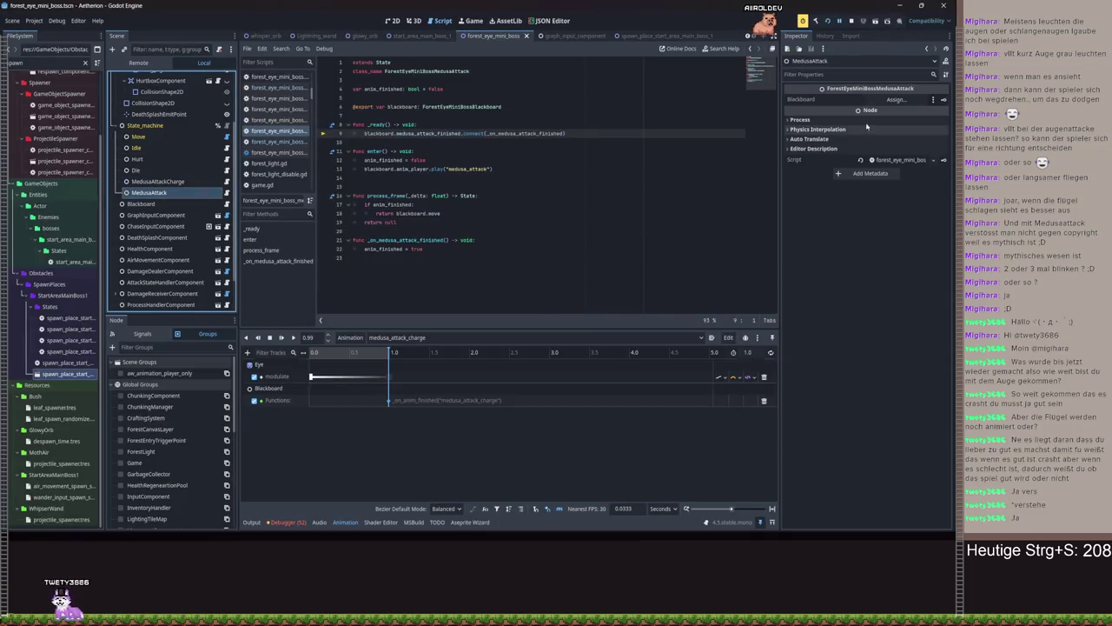
click(895, 99)
double_click(452, 186)
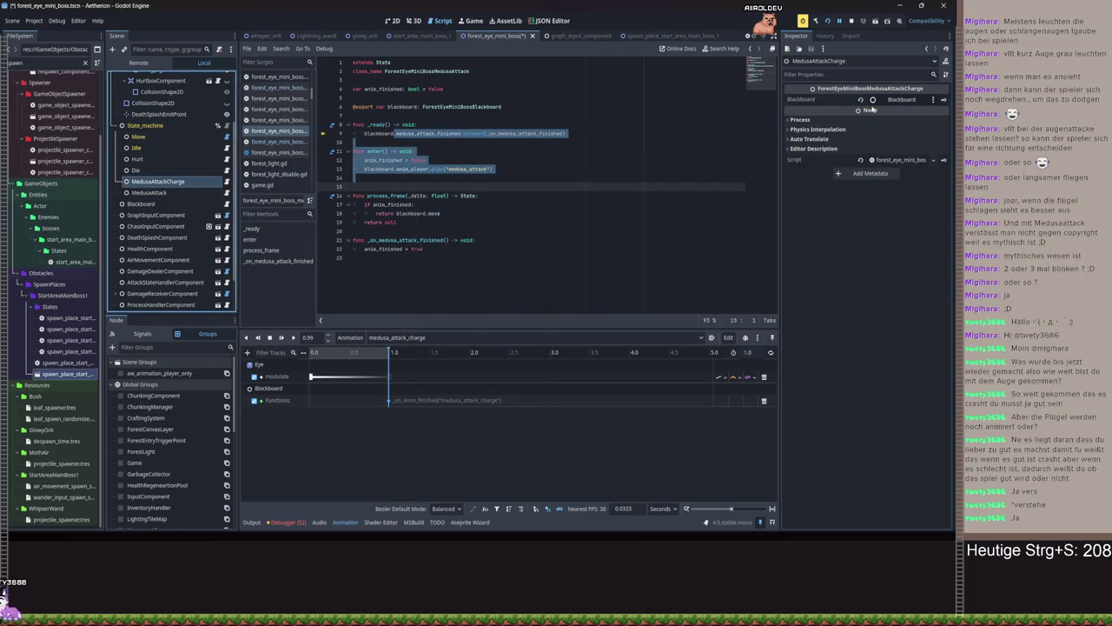
Fill the Blackboard's Medusa Attack Charge, Medusa Attack and Move slots, save, and rerun
click(152, 203)
key(ctrl+s)
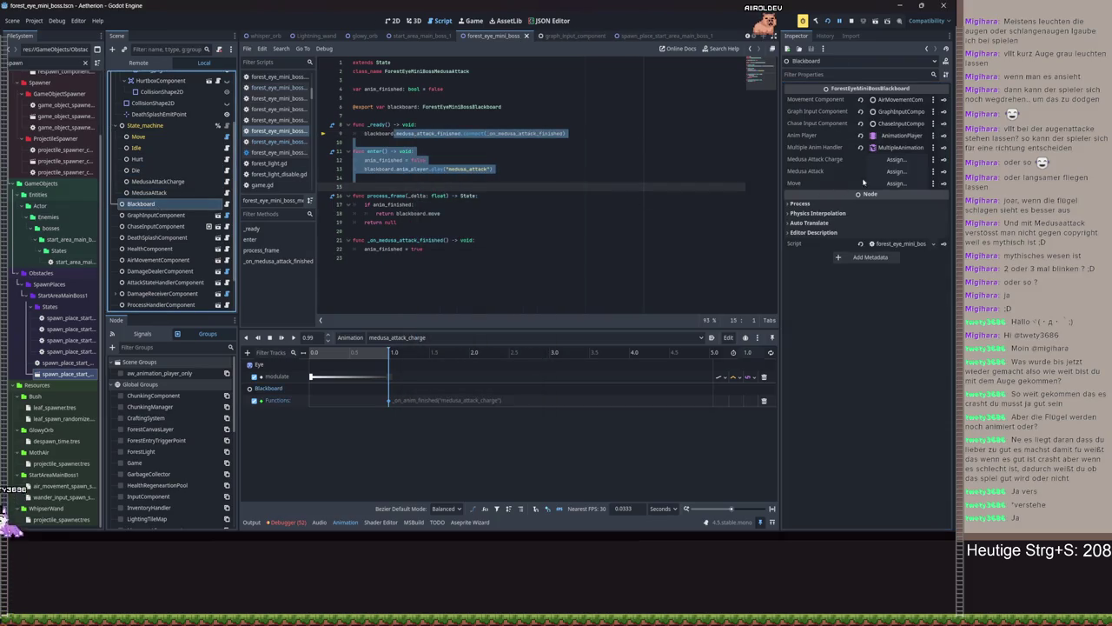
click(895, 159)
double_click(443, 199)
click(895, 172)
double_click(442, 199)
click(895, 183)
double_click(446, 202)
key(ctrl+s)
click(830, 25)
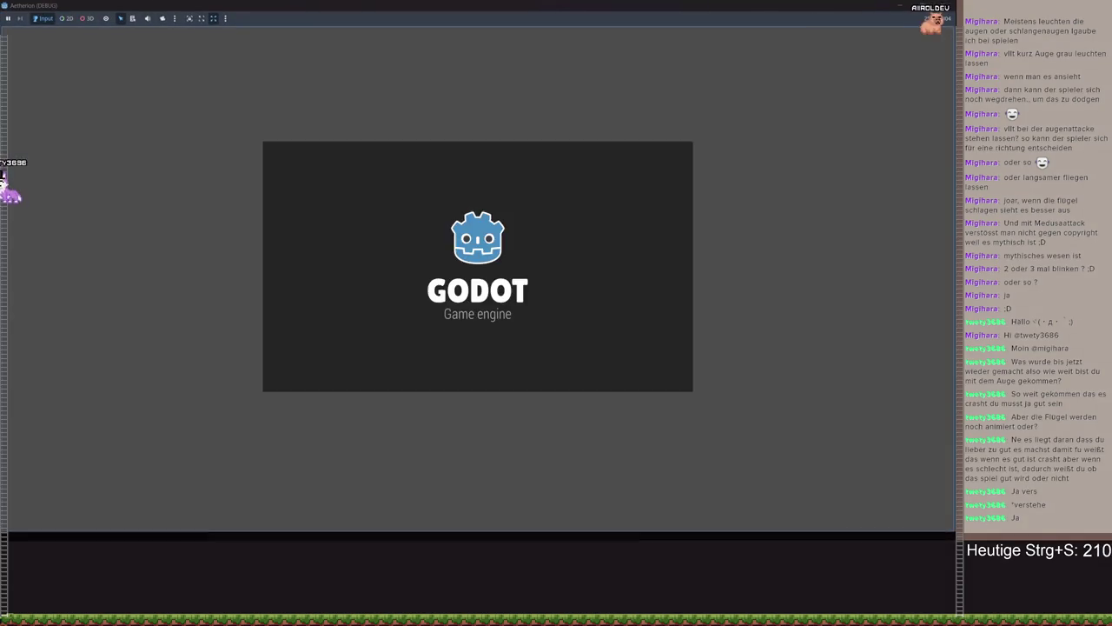
Load Spielstand 3, play the level with a pause and resume, then return to the editor's debugger
click(491, 237)
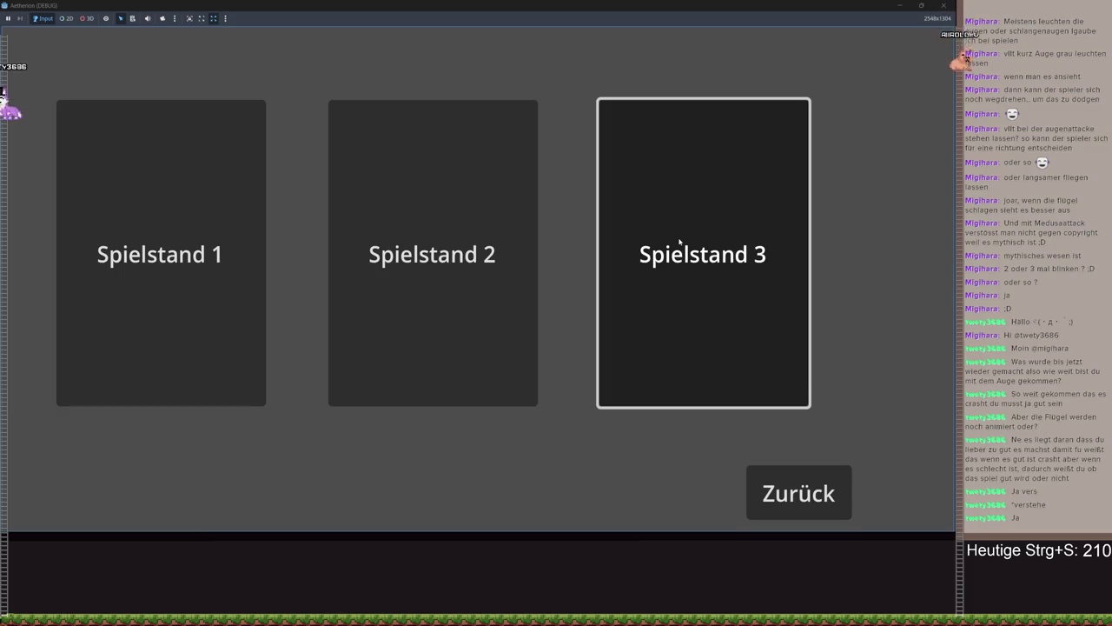
click(669, 235)
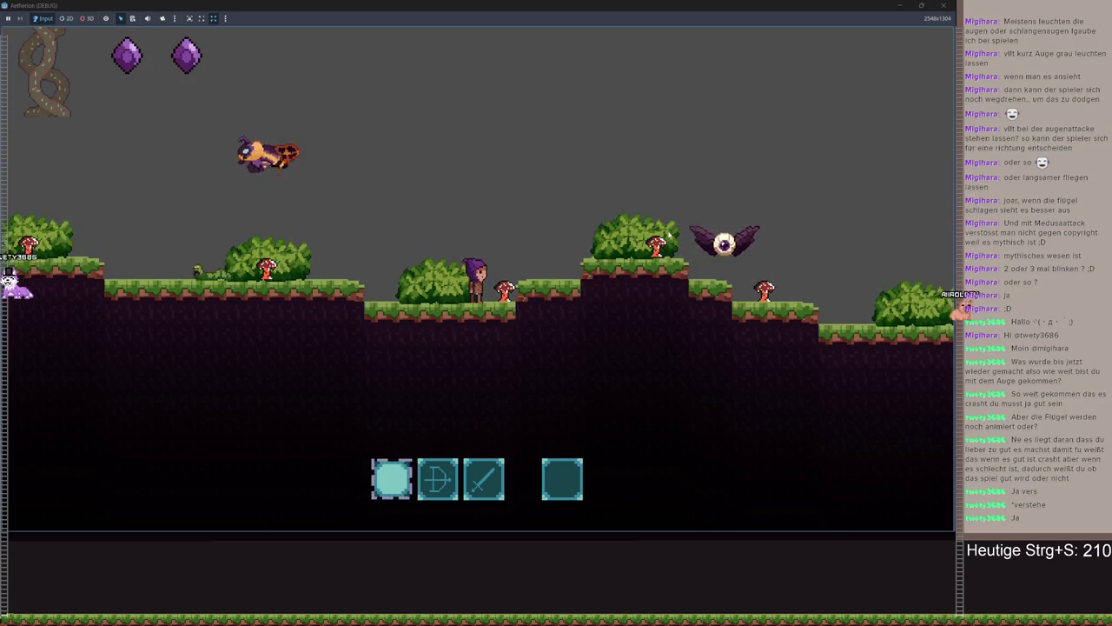
key(Escape)
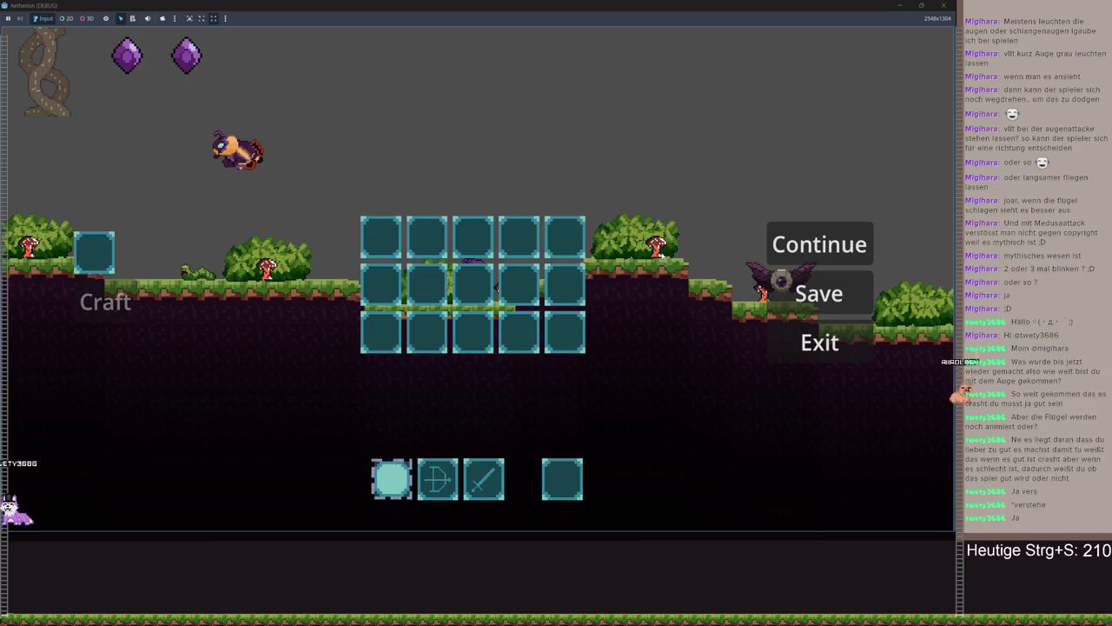
click(819, 245)
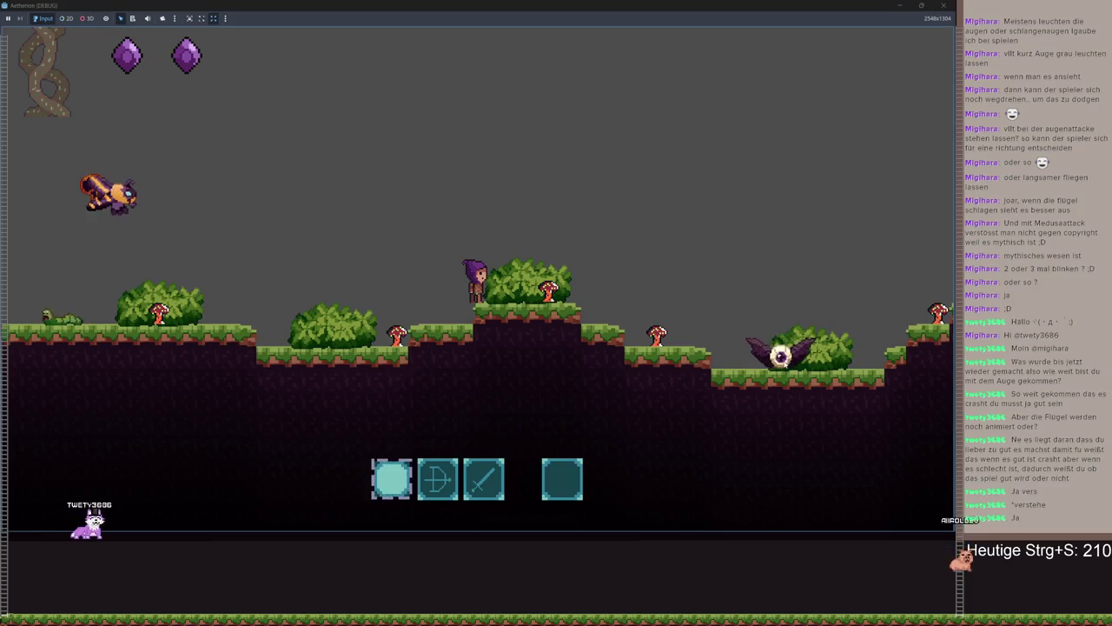
key(Escape)
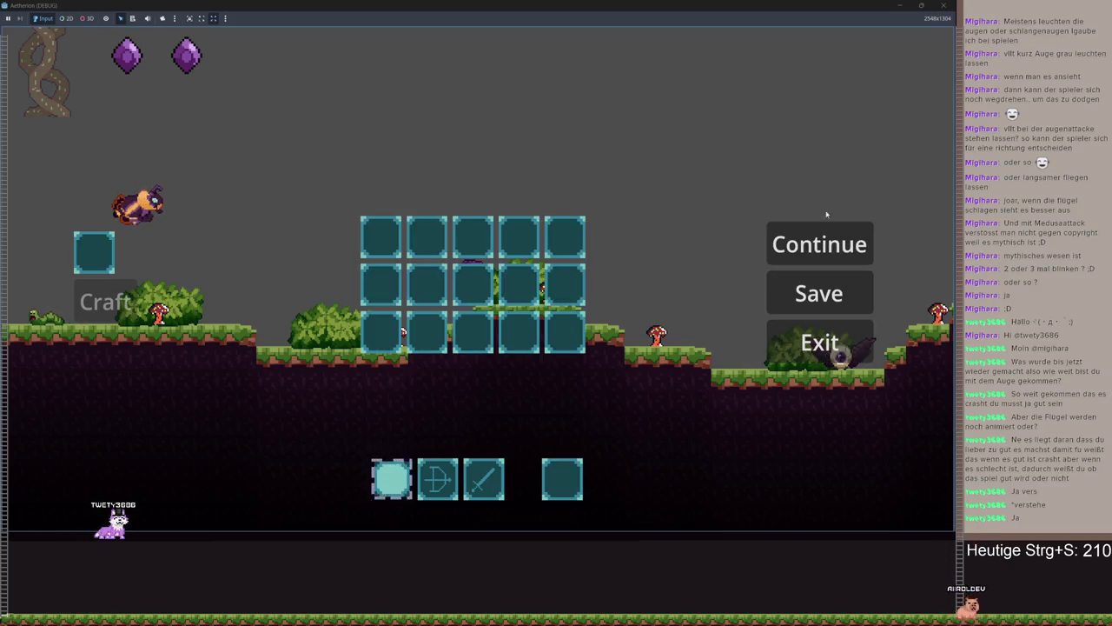
key(alt+Tab)
click(300, 522)
Jump from the debugger's Node not found error to attack_state_handler_component.gd
click(293, 334)
scroll(476, 452, down, 5)
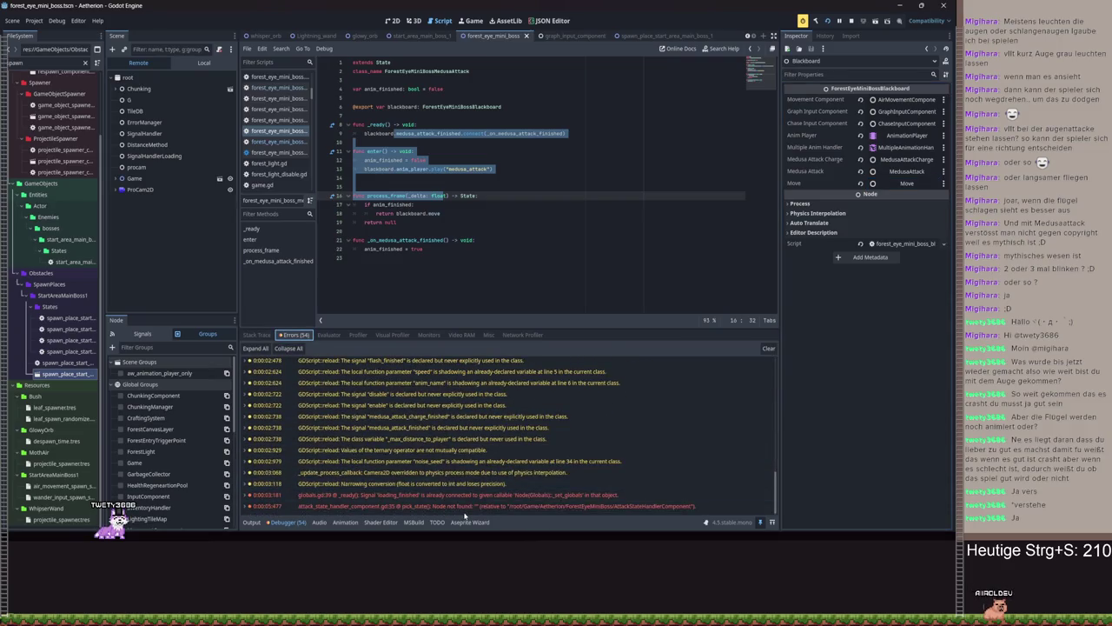
click(466, 506)
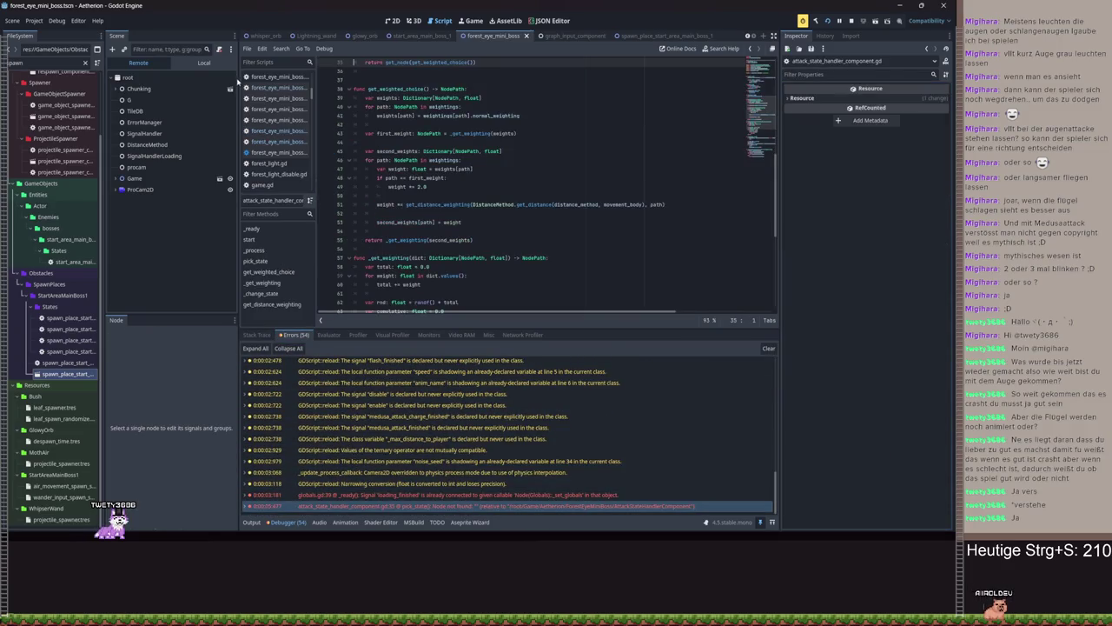
Inspect the AttackStateHandlerComponent node's settings against line 35, then view the boss in 2D
click(203, 63)
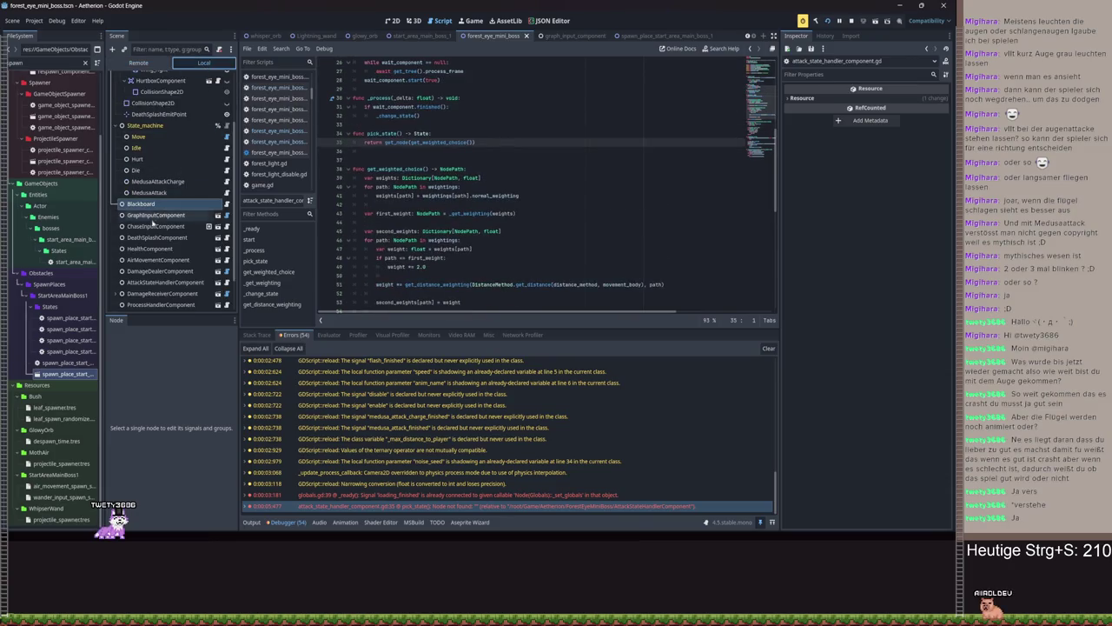
scroll(170, 181, down, 2)
click(165, 236)
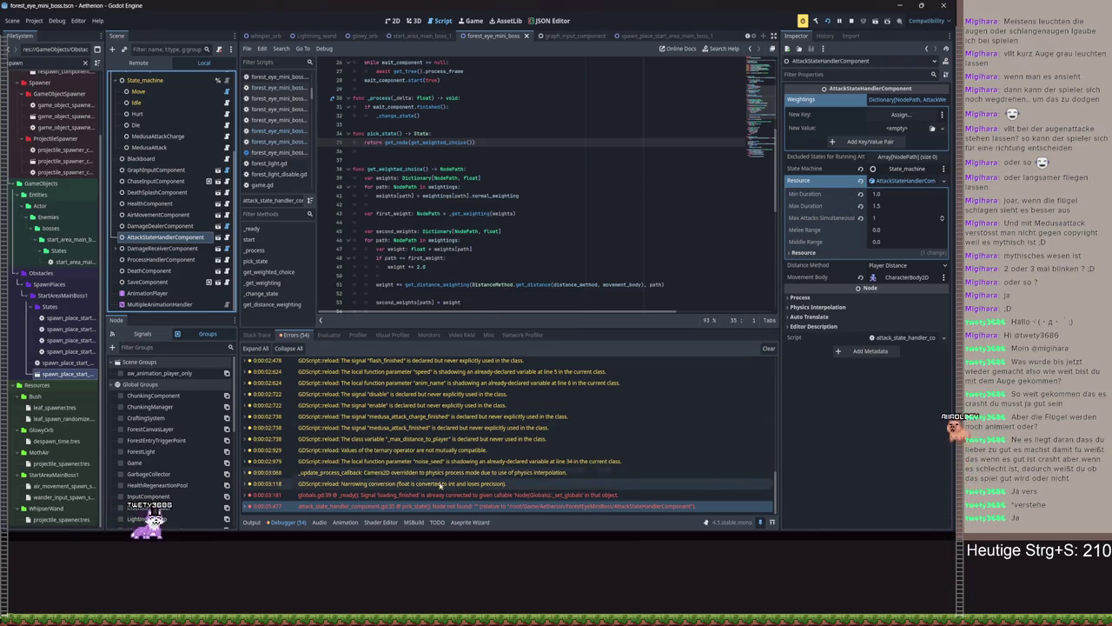
mouse_move(452, 509)
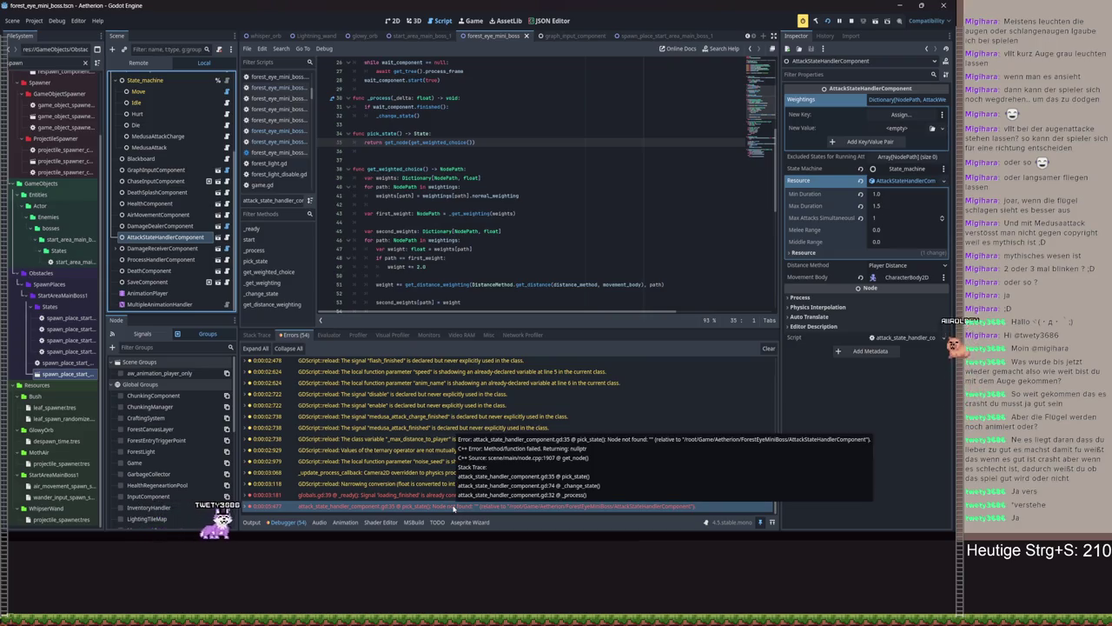
scroll(470, 198, up, 3)
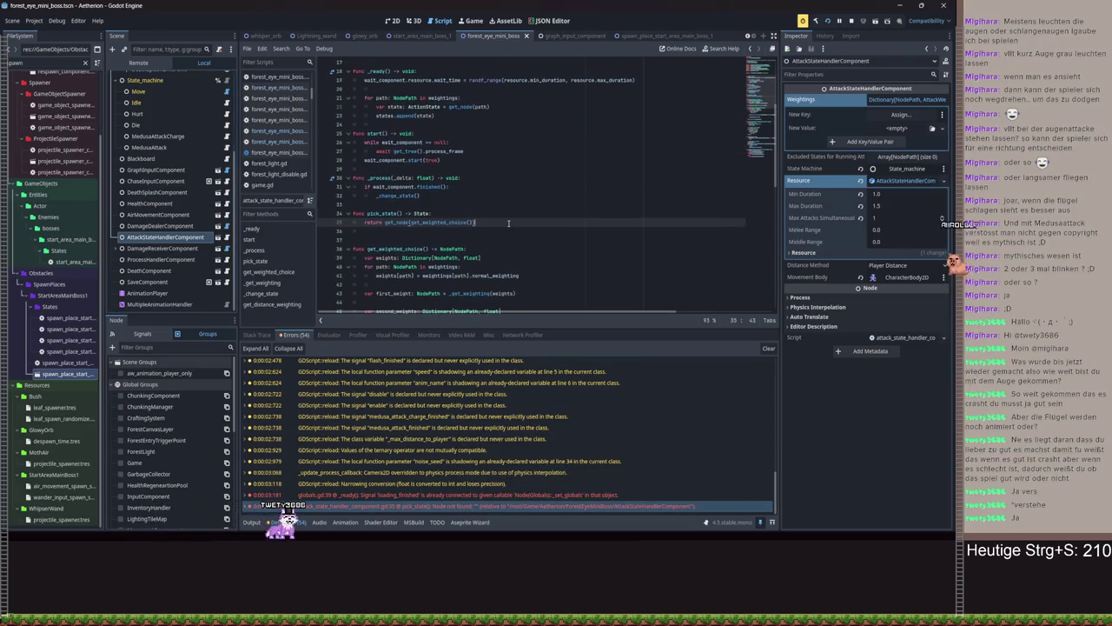
click(509, 223)
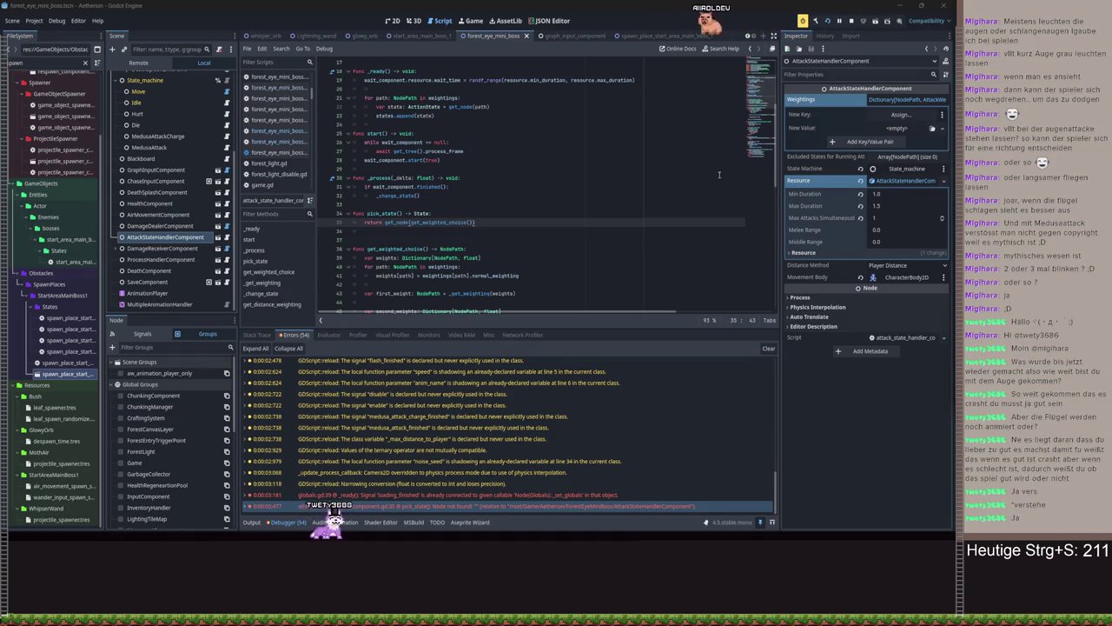
click(392, 20)
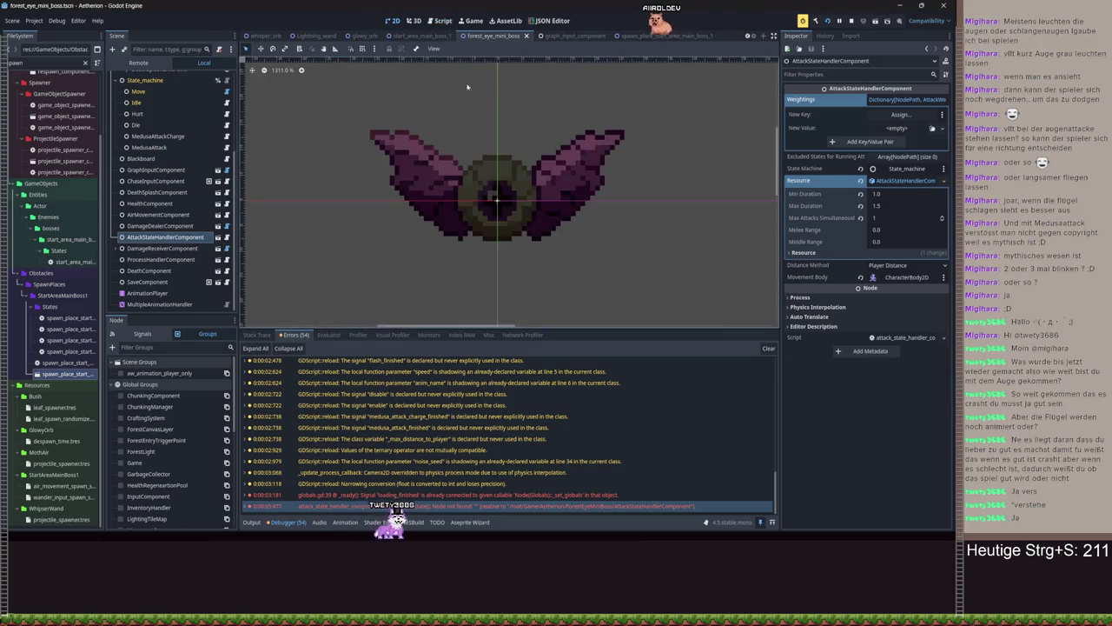
Zoom the 2D viewport in and out to frame the winged eye mini-boss sprite
scroll(546, 216, down, 5)
scroll(545, 216, up, 2)
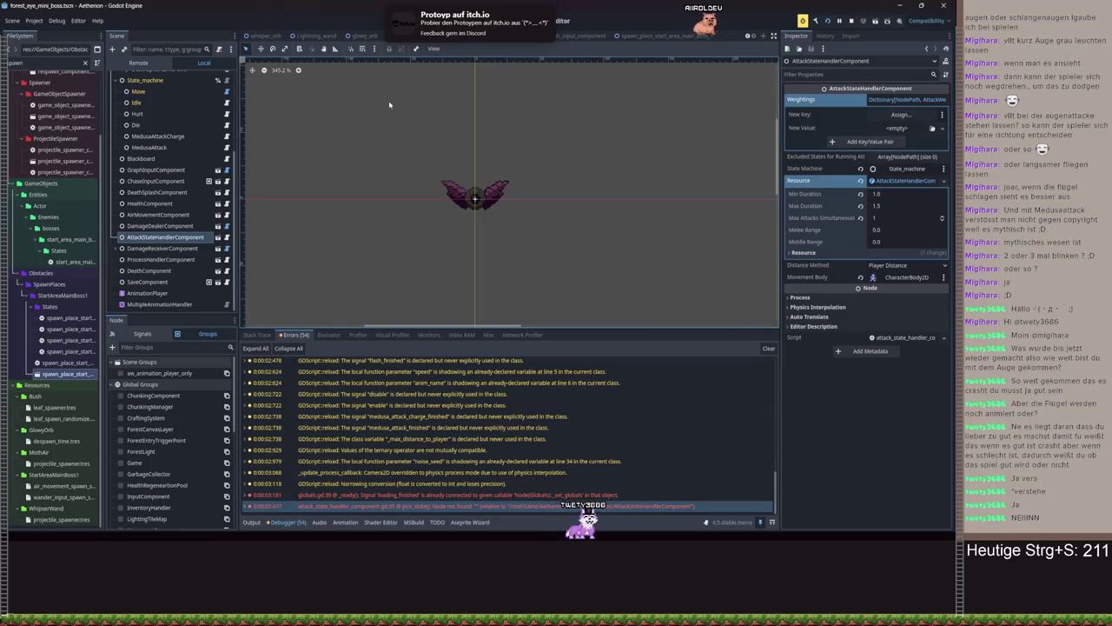
scroll(503, 215, up, 6)
scroll(502, 215, up, 5)
scroll(506, 215, down, 9)
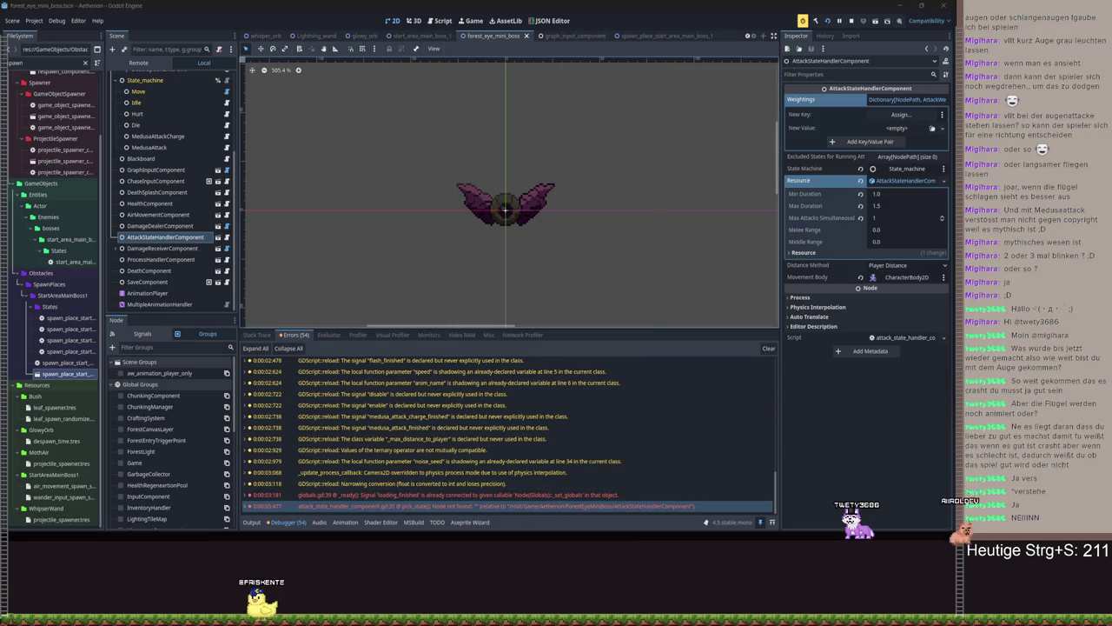
key(alt+Tab)
click(287, 94)
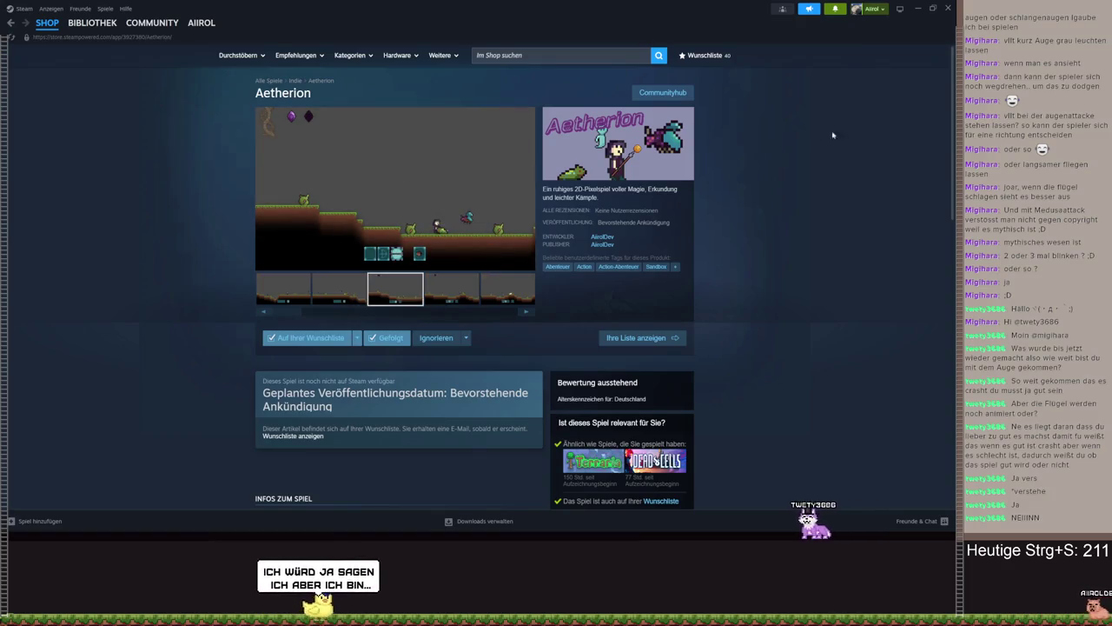
click(914, 10)
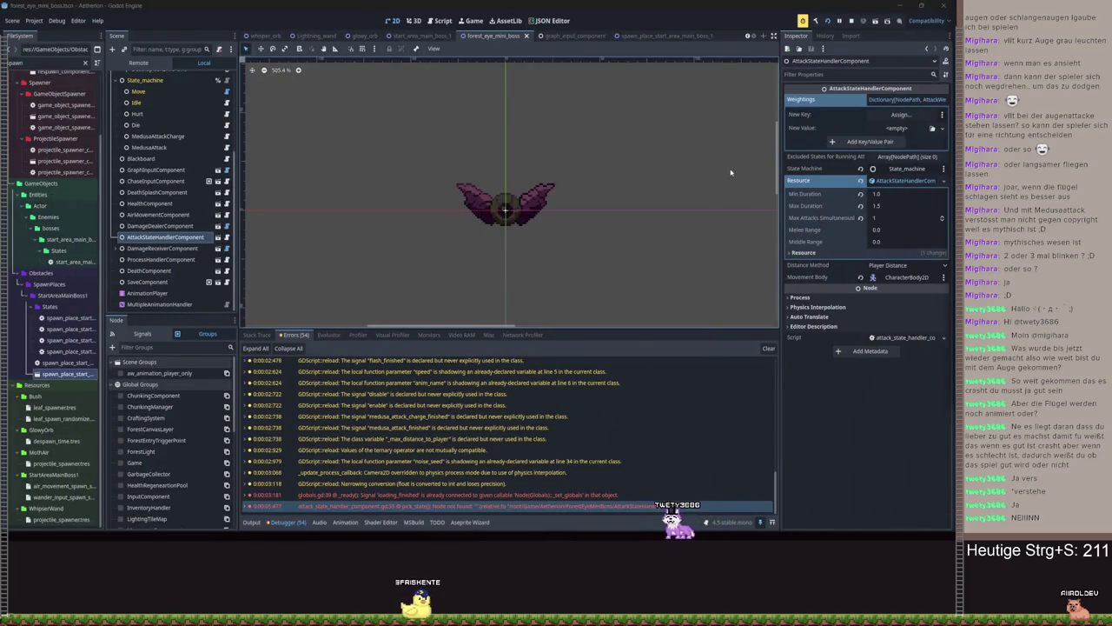